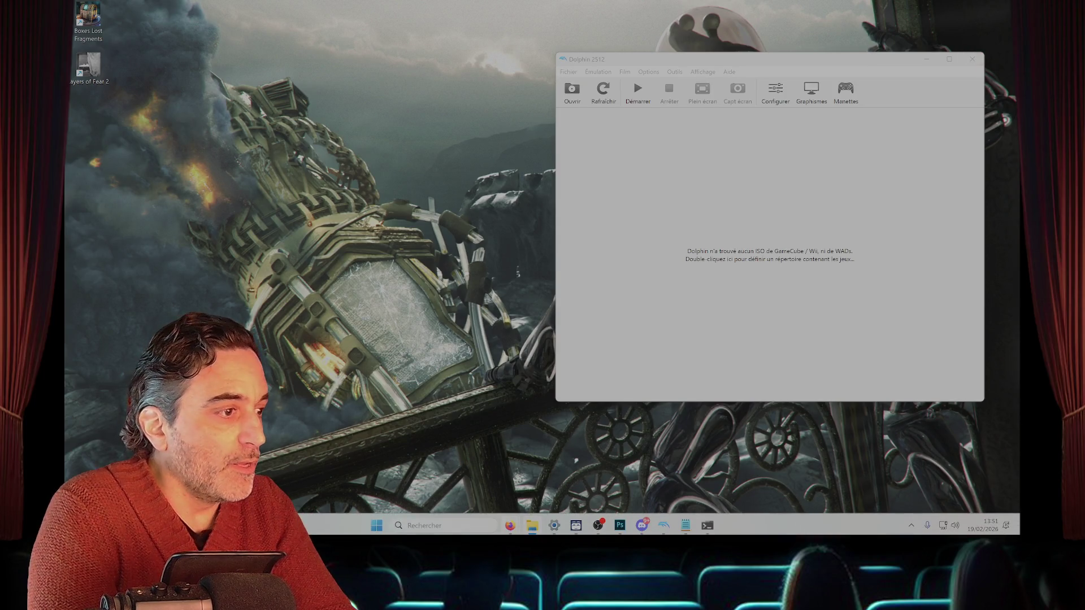
- Close the HD Remake PS5 tab and restore down the YouTube window beside the ChatGPT window
mouse_move(510, 525)
click(510, 477)
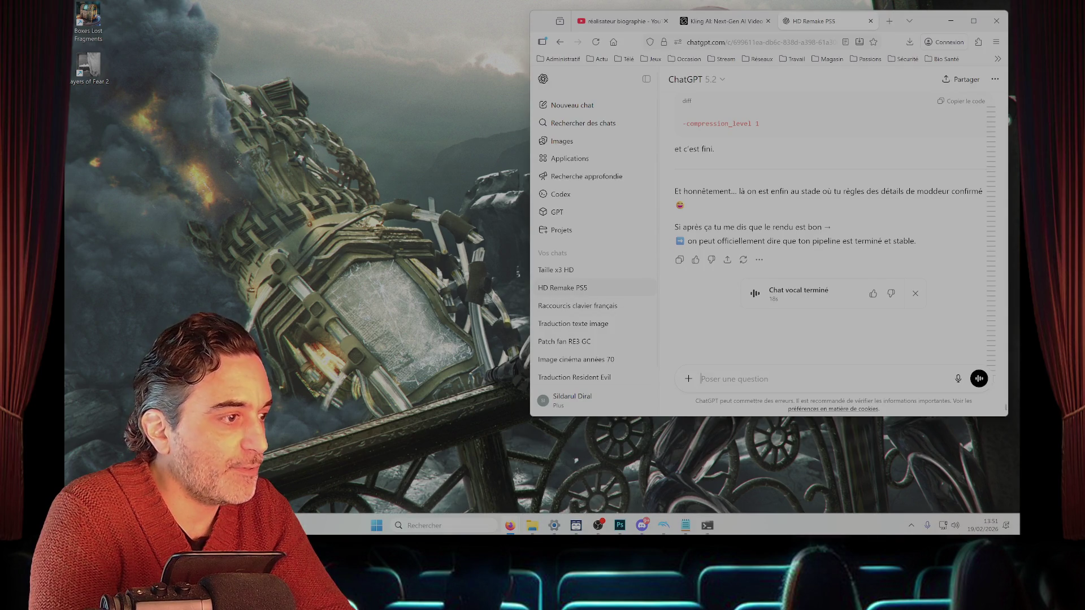
mouse_move(510, 526)
click(609, 472)
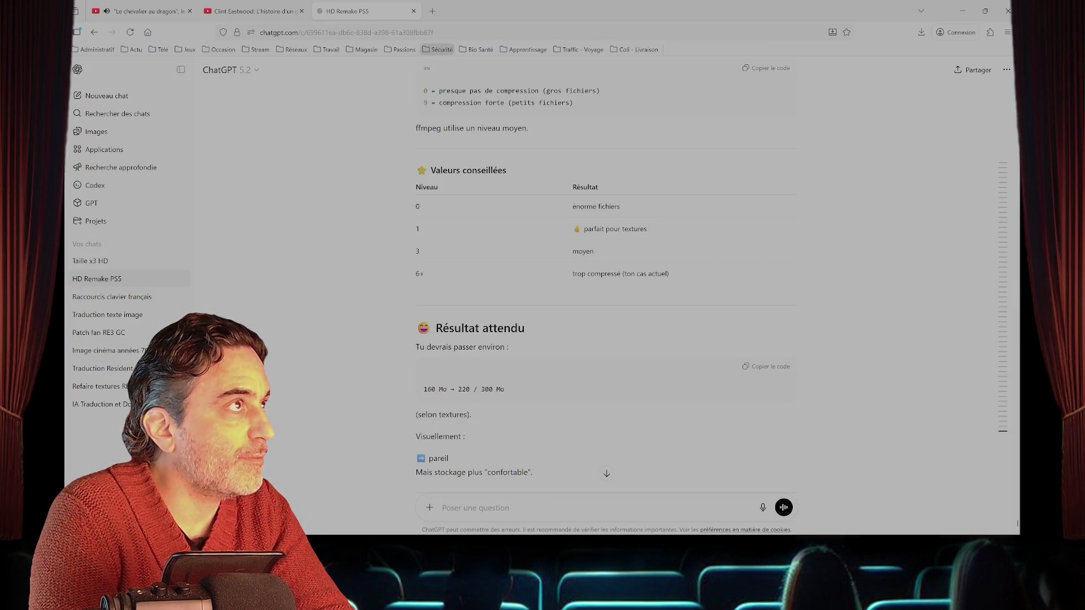
click(414, 11)
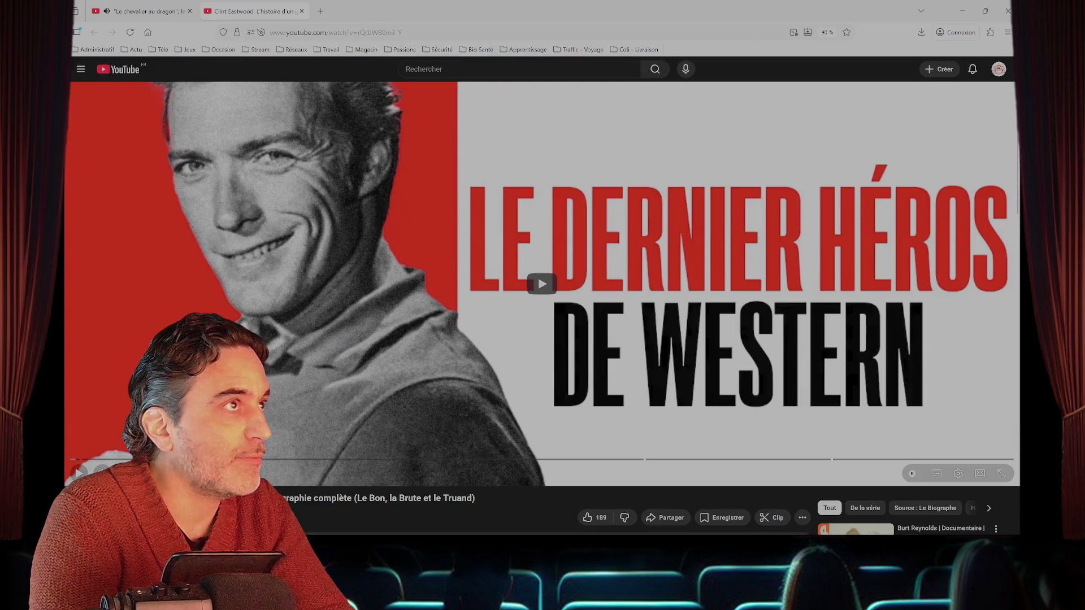
click(985, 11)
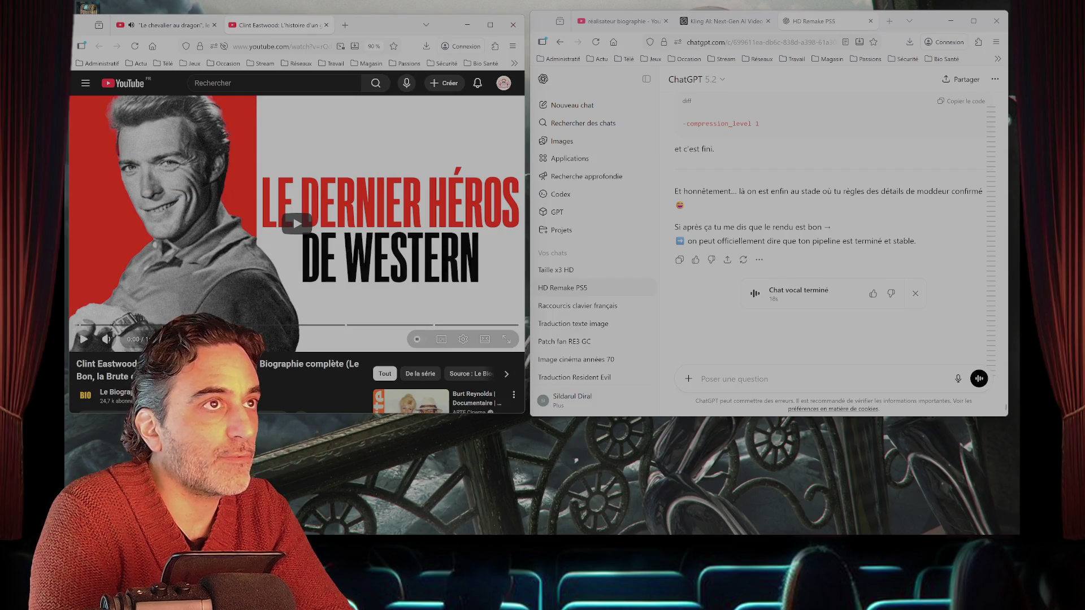
- Open the Taille x3 HD conversation and download its French Edgar Allan Poe image
click(556, 270)
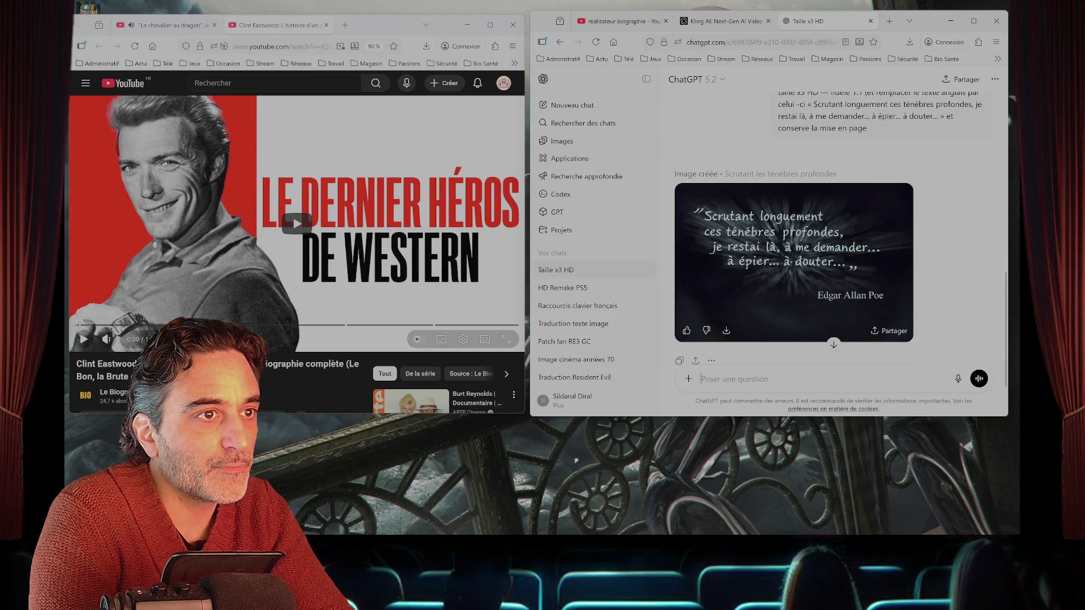
click(726, 329)
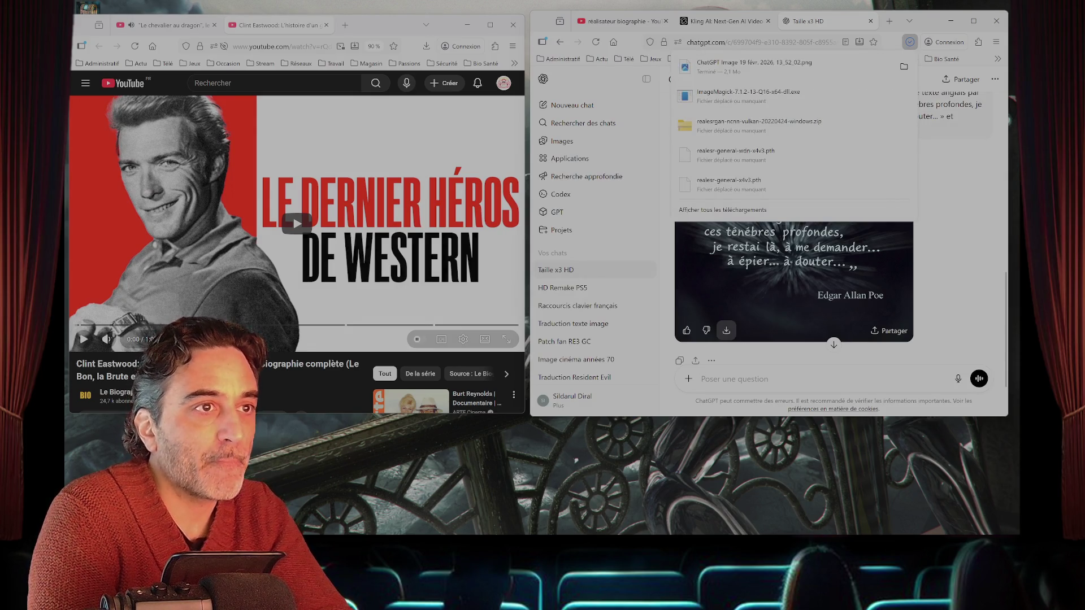
key(Escape)
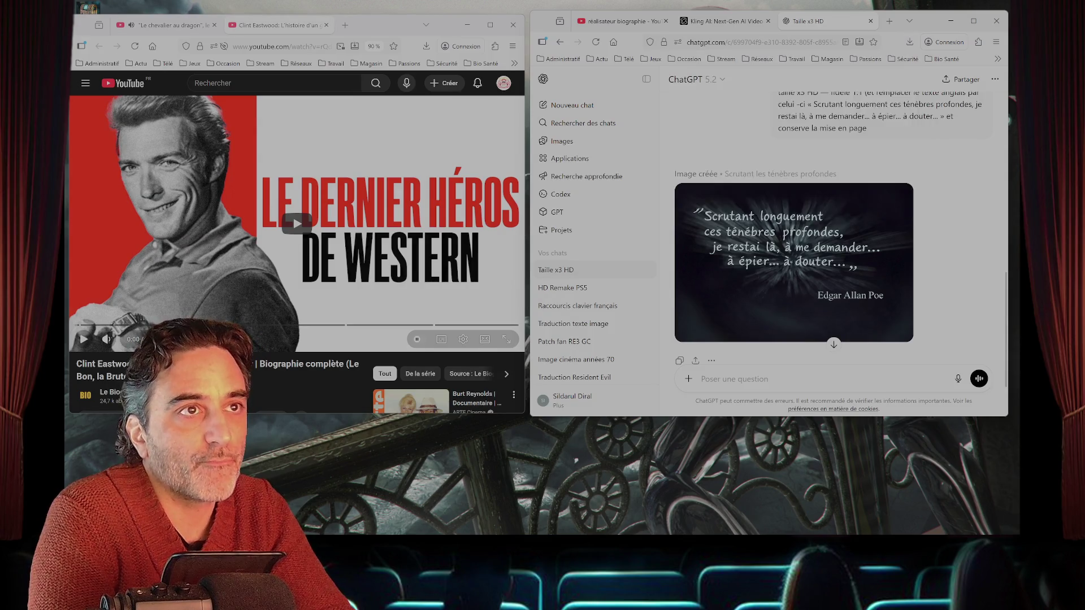
- Select and copy the entire earlier prompt text
scroll(833, 225, up, 3)
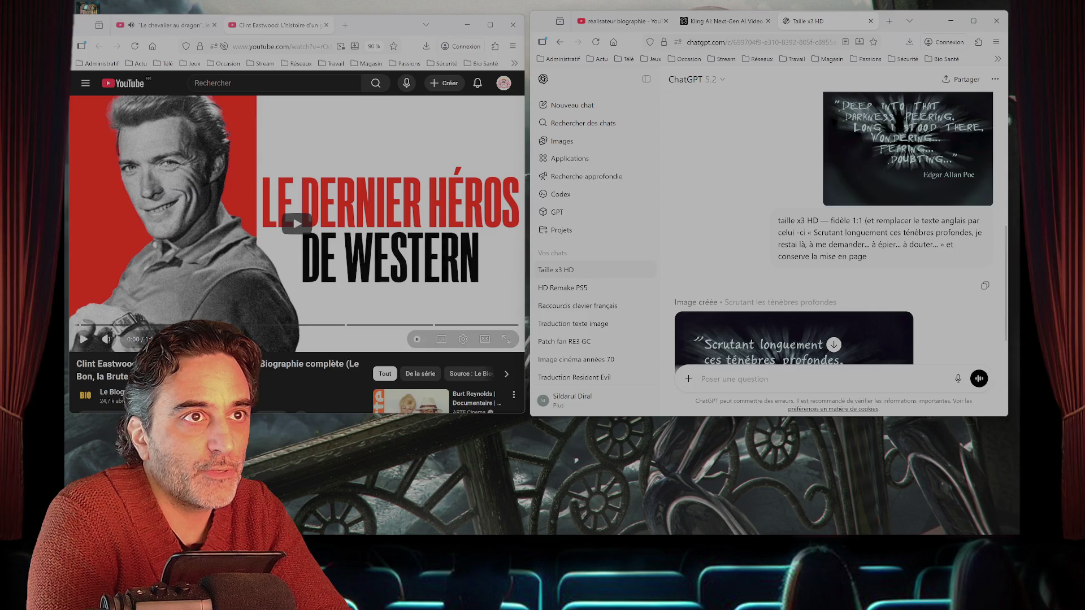
scroll(793, 260, down, 2)
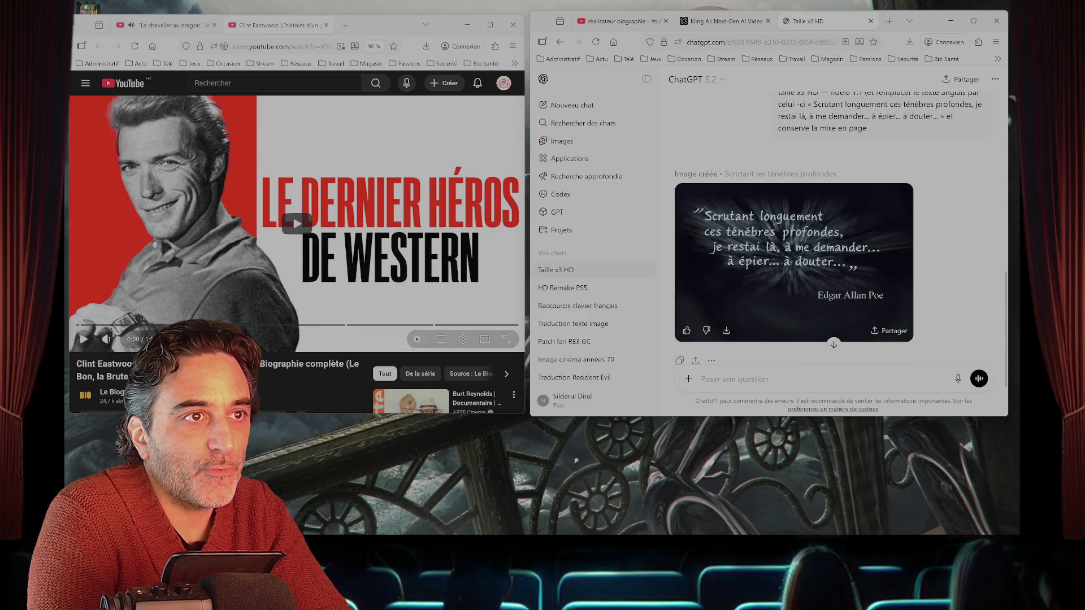
scroll(834, 237, up, 1)
drag(778, 156, 878, 180)
click(878, 179)
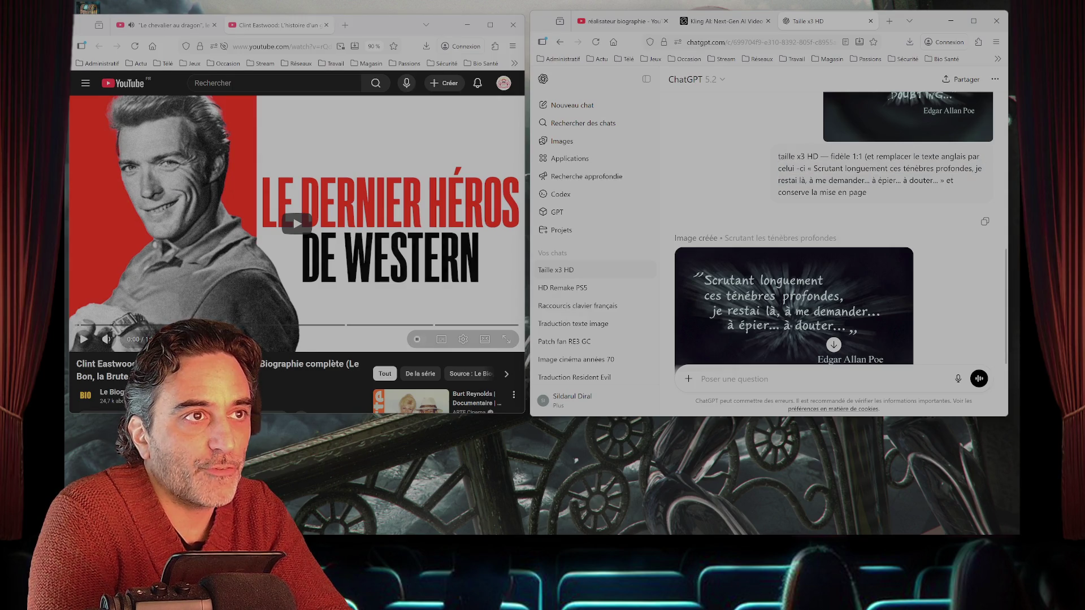
drag(777, 157, 867, 192)
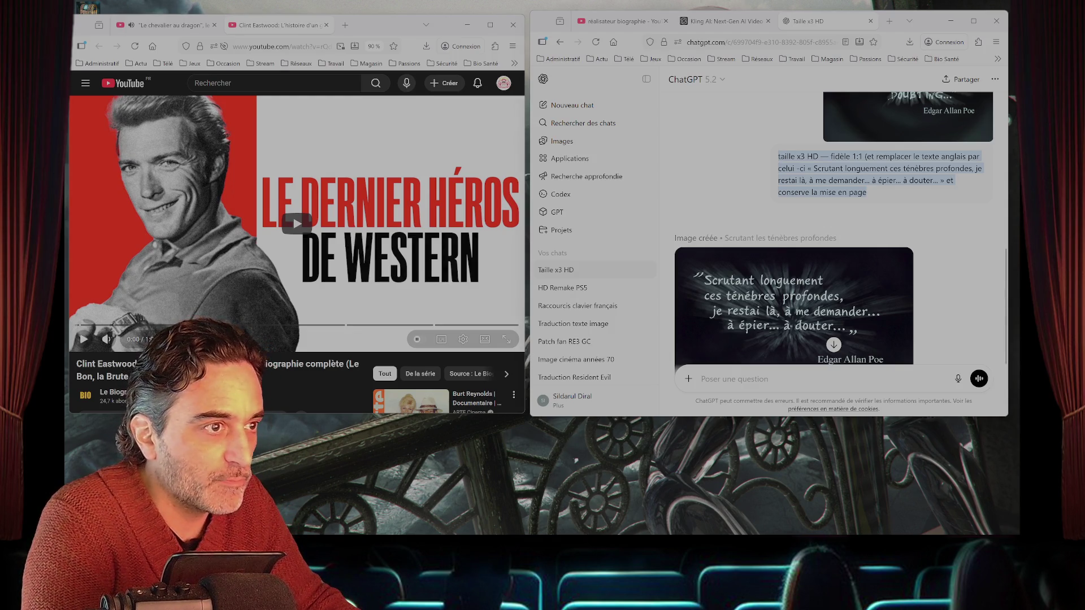
- Attach the English Poe image to a new ChatGPT message
click(700, 379)
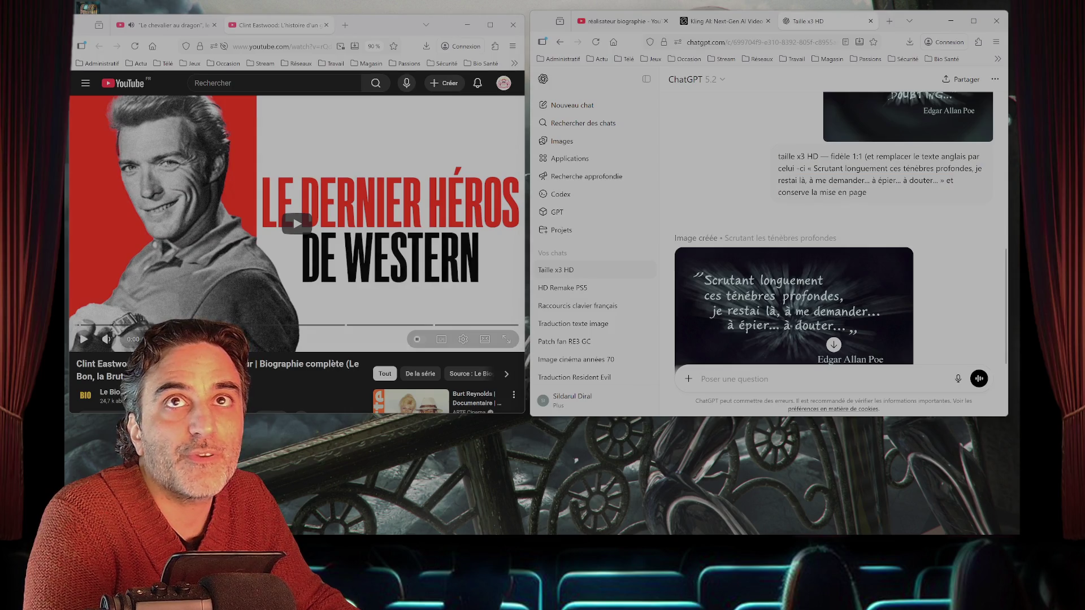
mouse_move(771, 410)
mouse_down()
mouse_move(706, 384)
mouse_move(723, 372)
mouse_up()
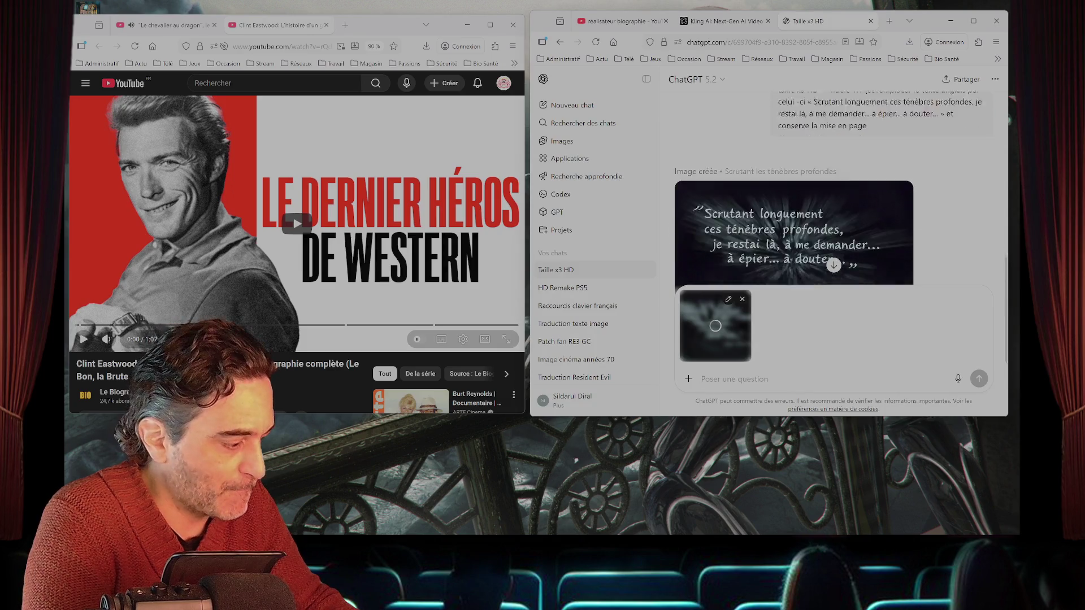
key(ctrl+v)
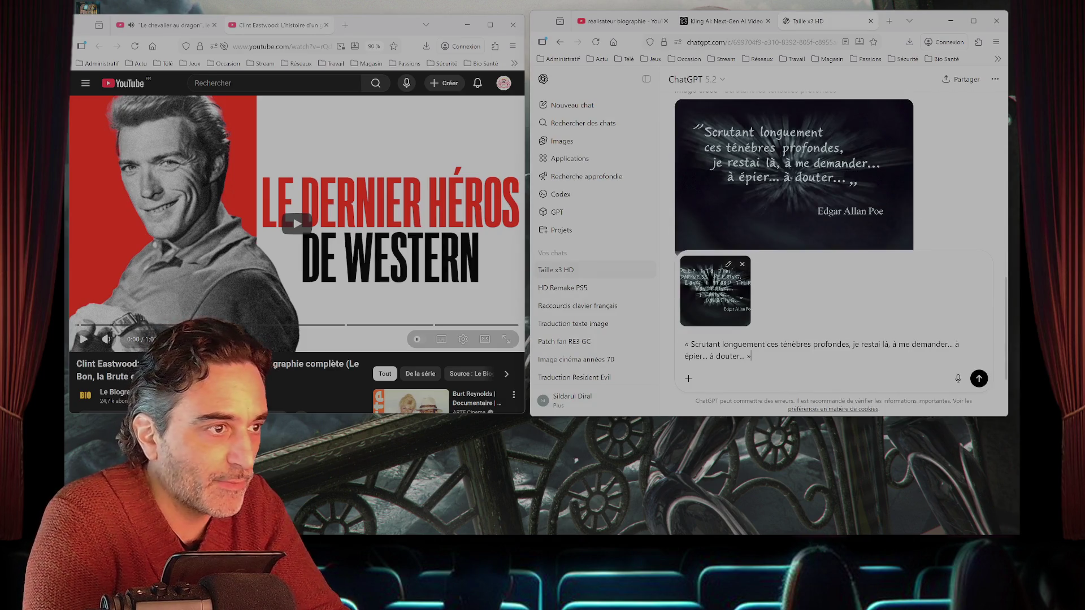
key(Return)
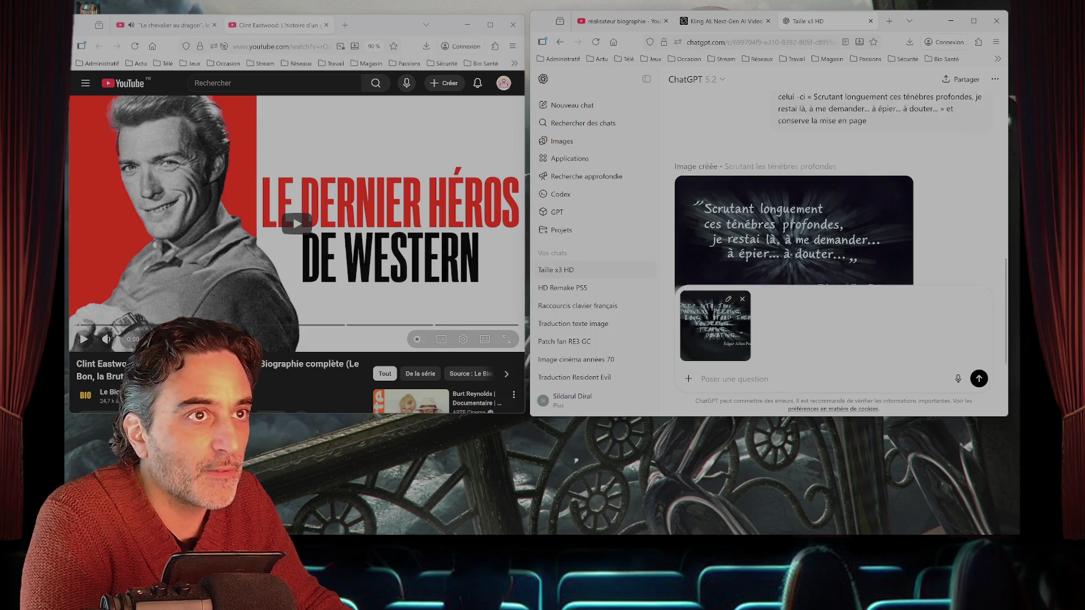
- Paste the full x3 HD prompt and change 'profondes' to 'profonds'
mouse_move(777, 136)
mouse_down()
mouse_move(833, 148)
mouse_move(866, 173)
mouse_up()
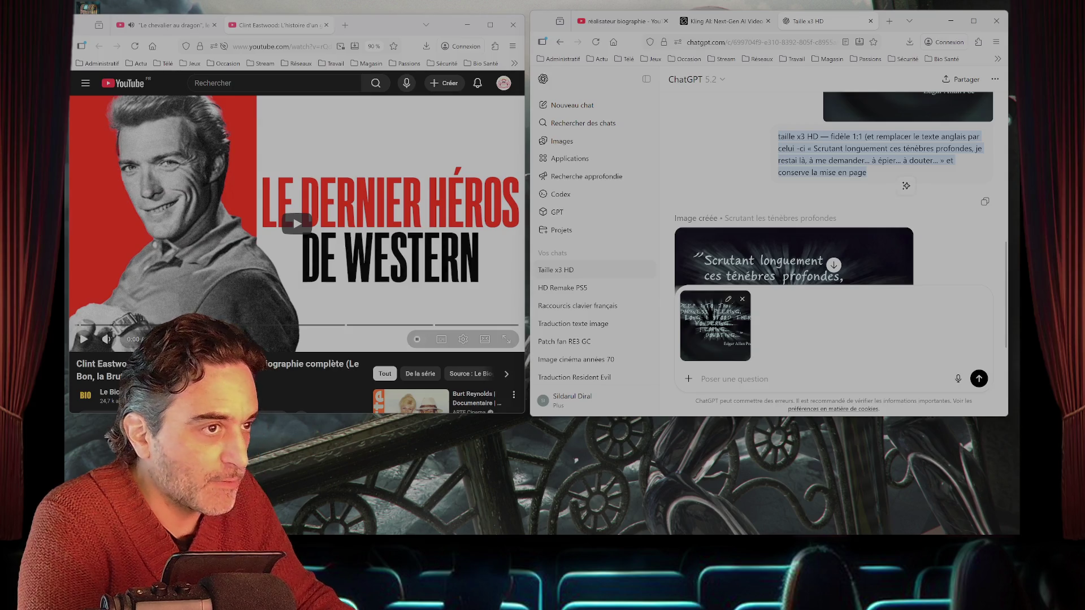
scroll(834, 226, down, 5)
key(ctrl+v)
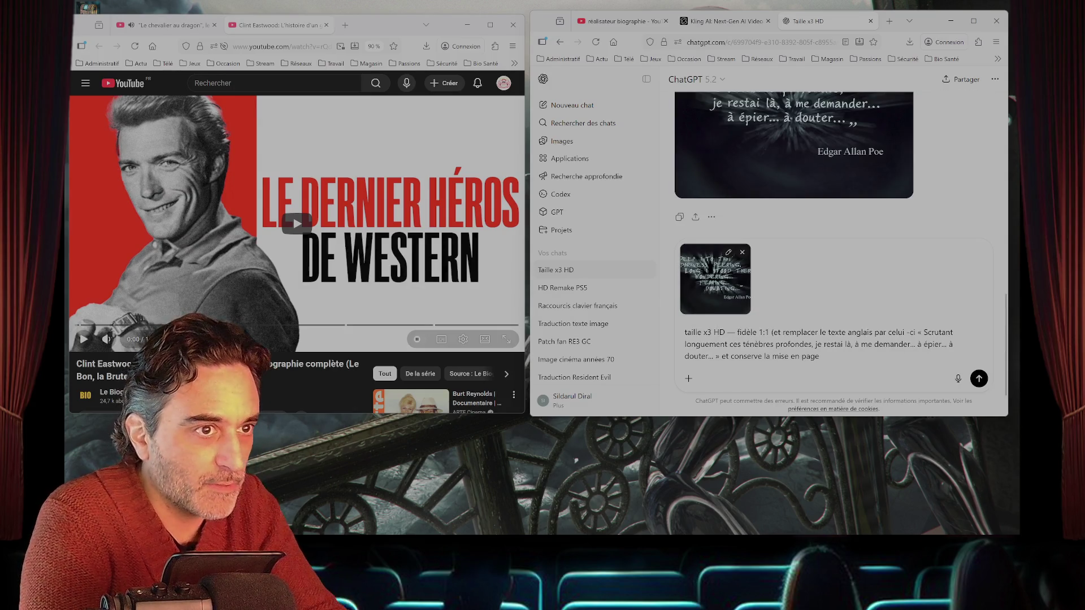
key(Delete)
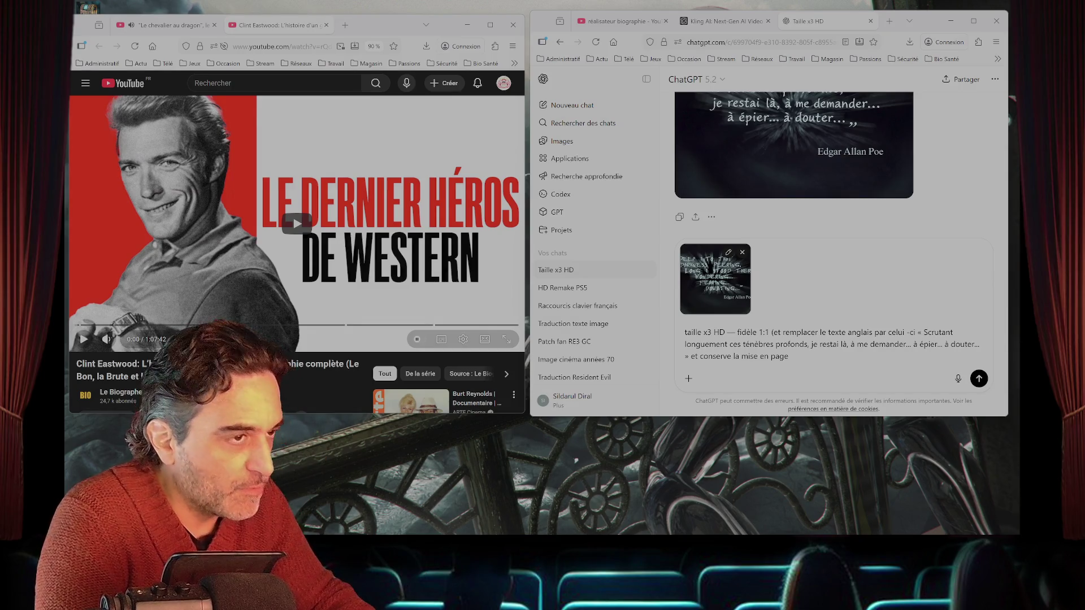
double_click(788, 344)
- Replace 'profonds' with 'insondables', send the prompt, and minimize Firefox
key(ctrl+v)
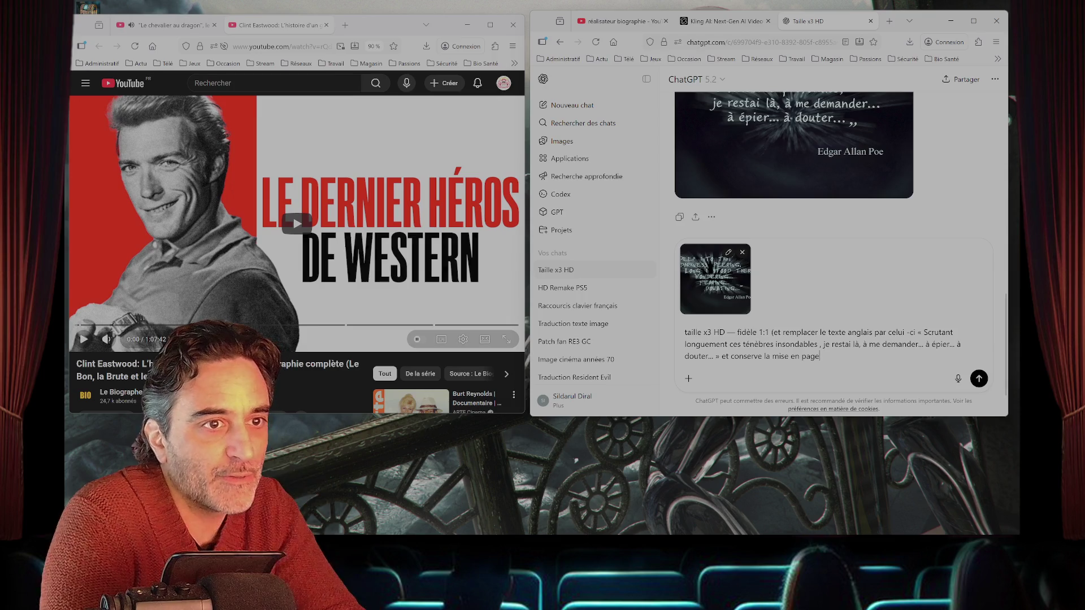
key(Return)
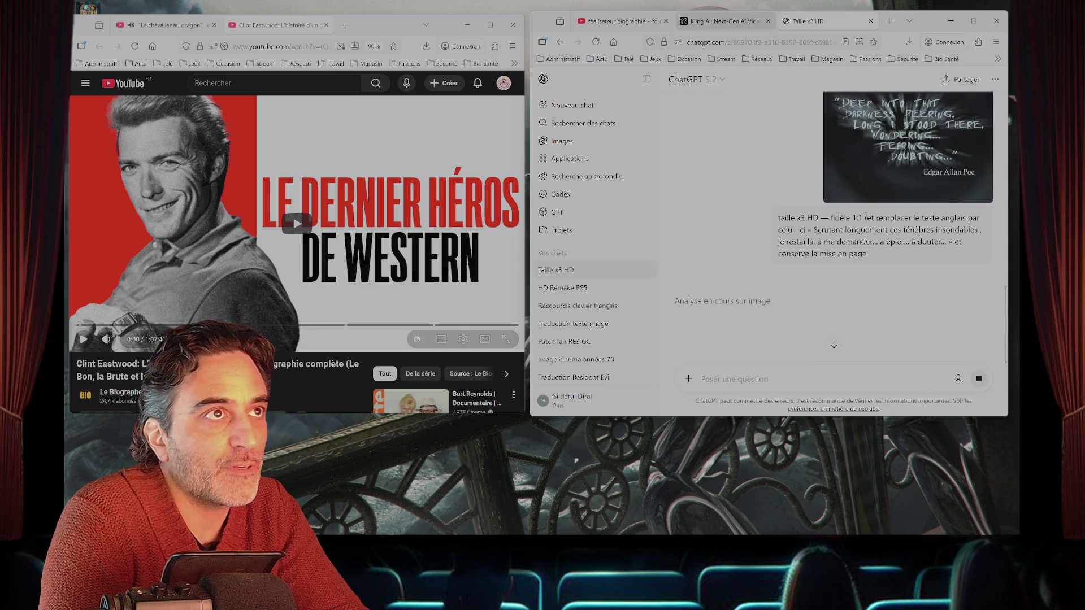
click(951, 21)
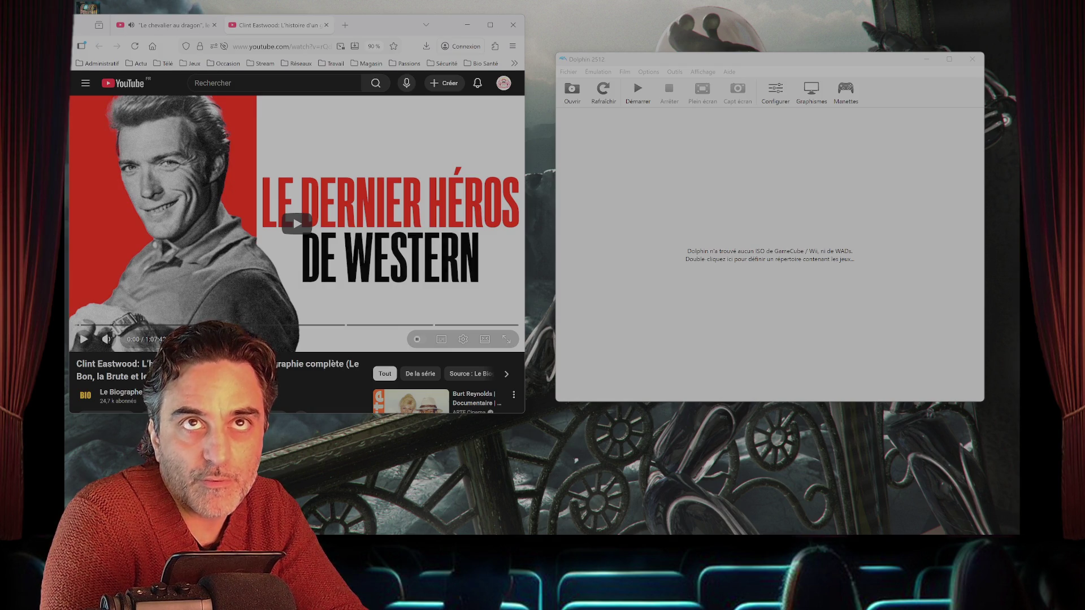
- Resume the Les Guerriers Ninja video from 0:57 and bring up the command window
mouse_move(226, 533)
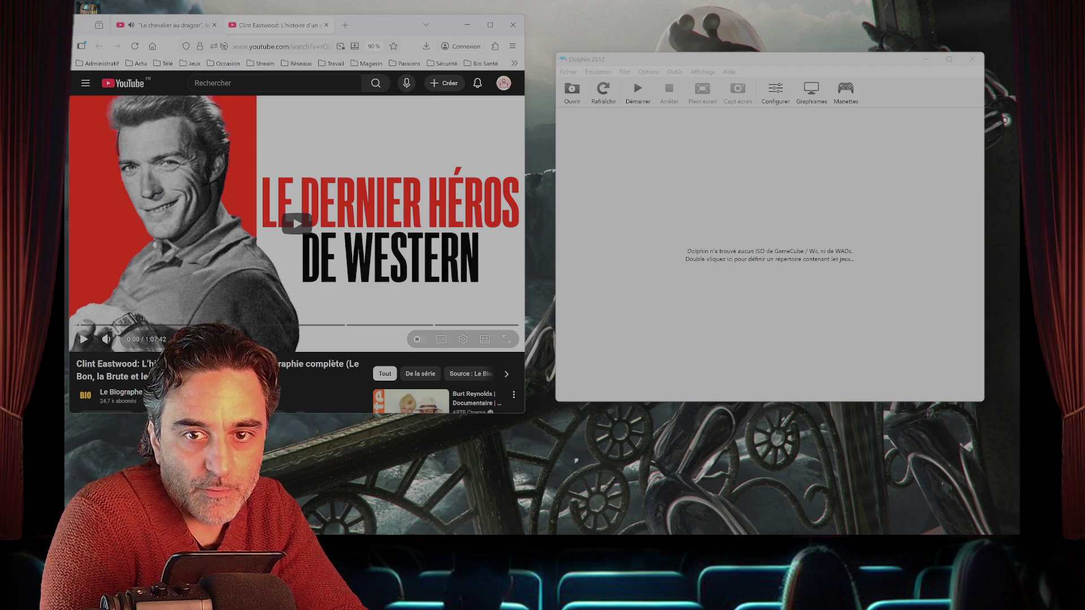
key(ctrl+shift+Tab)
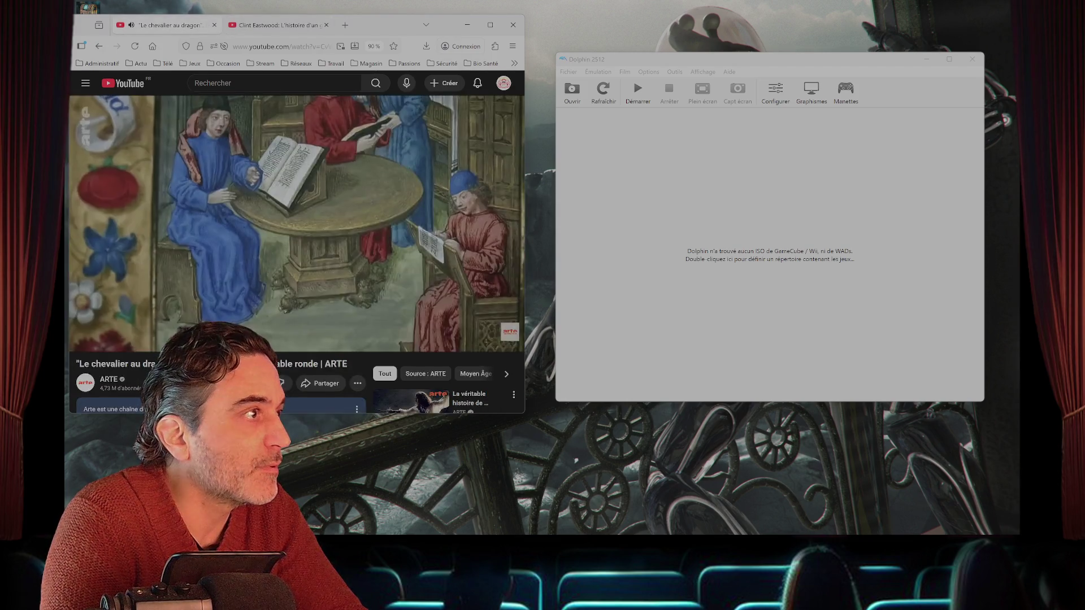
key(k)
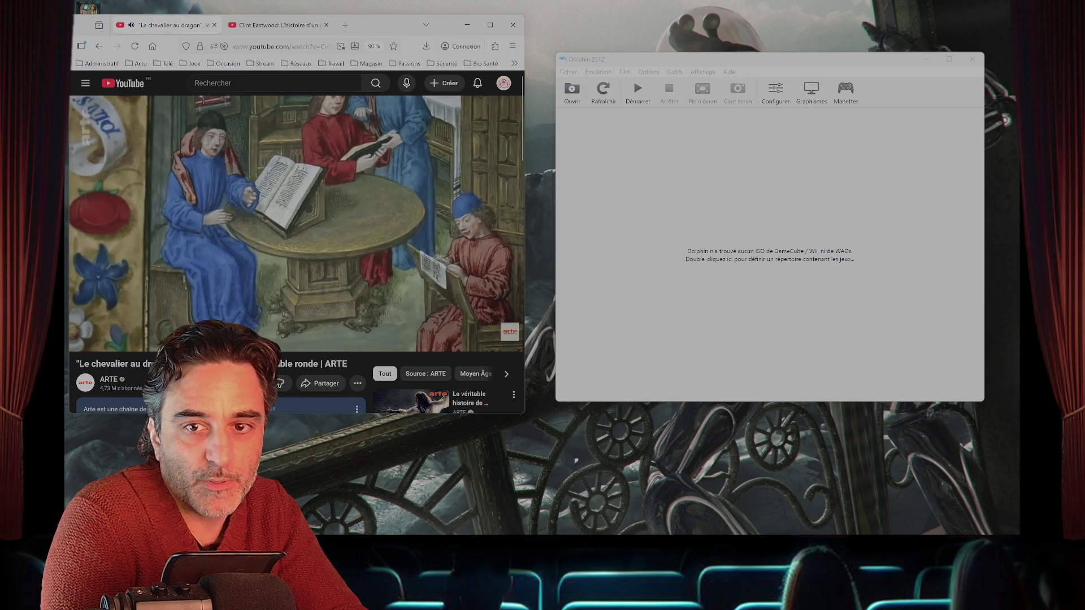
key(ctrl+shift+t)
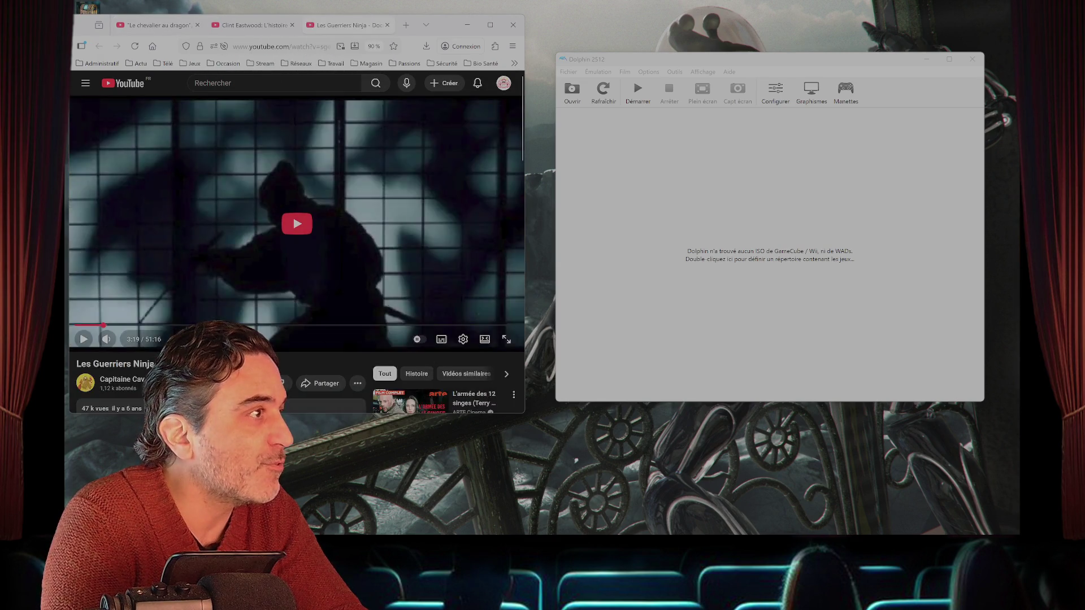
key(k)
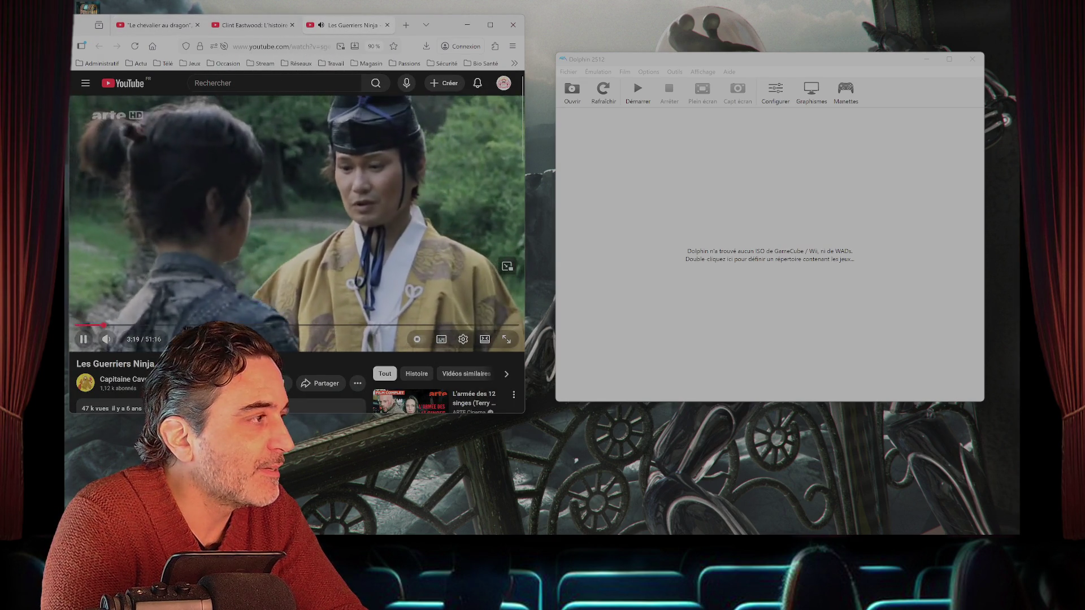
click(84, 325)
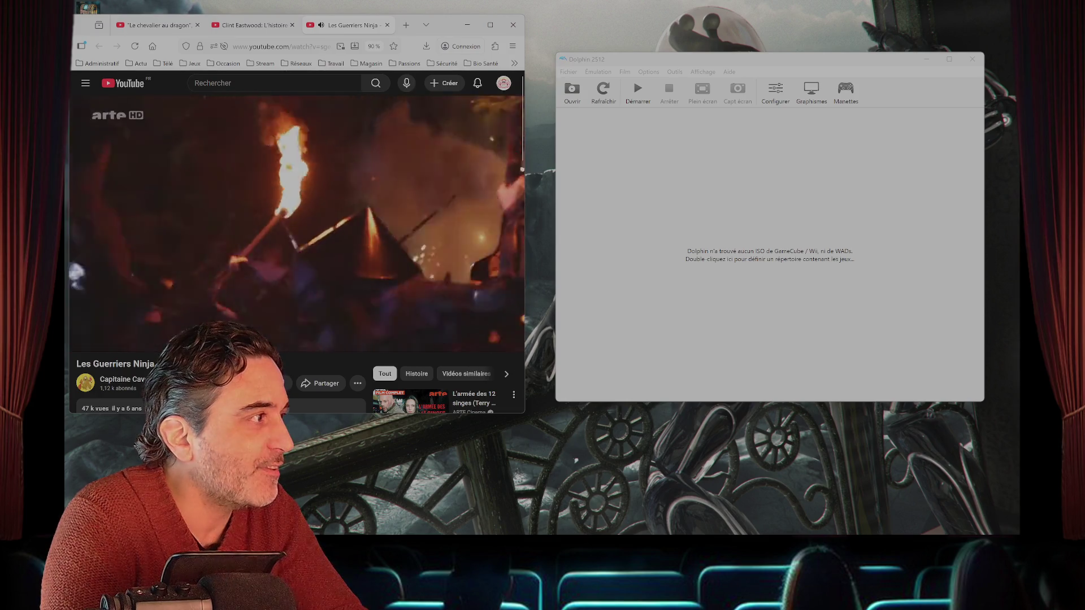
drag(84, 325, 83, 325)
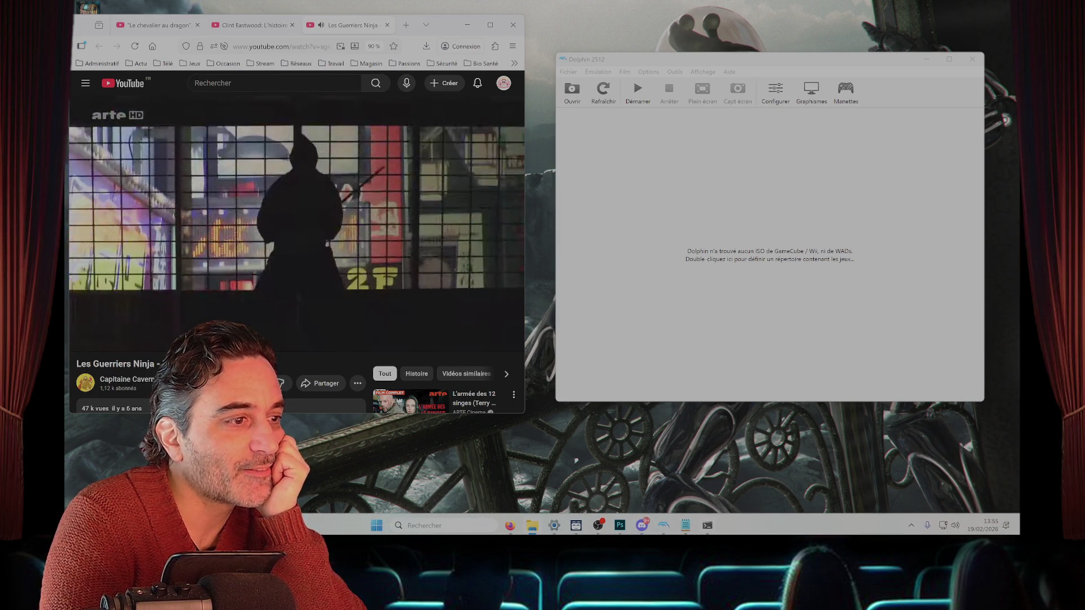
click(707, 526)
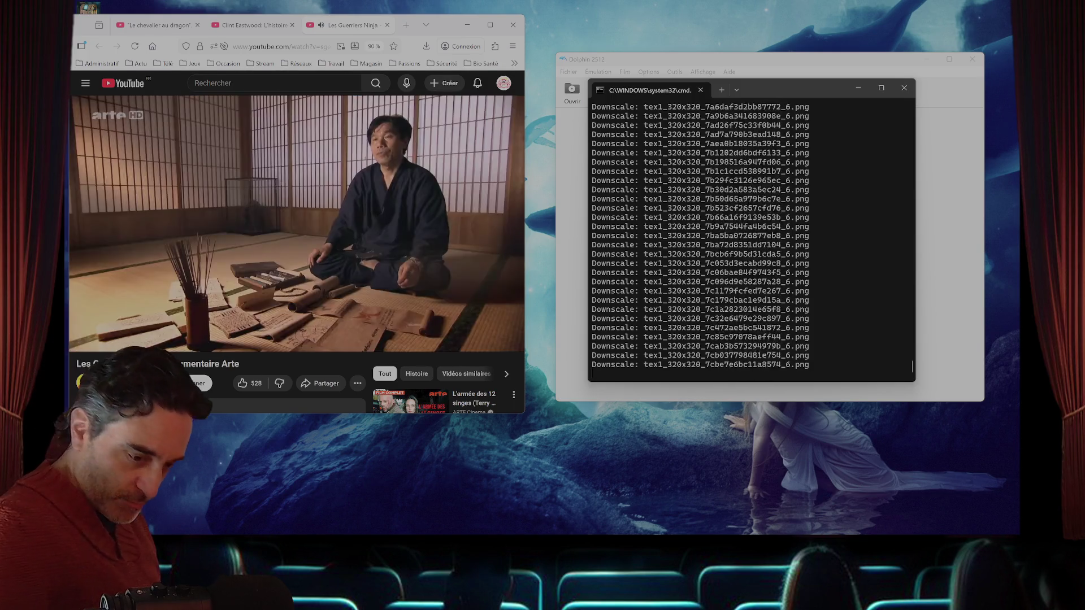
- Let the documentary play until the upscale batch finishes into output_x2, then close the console
mouse_move(623, 534)
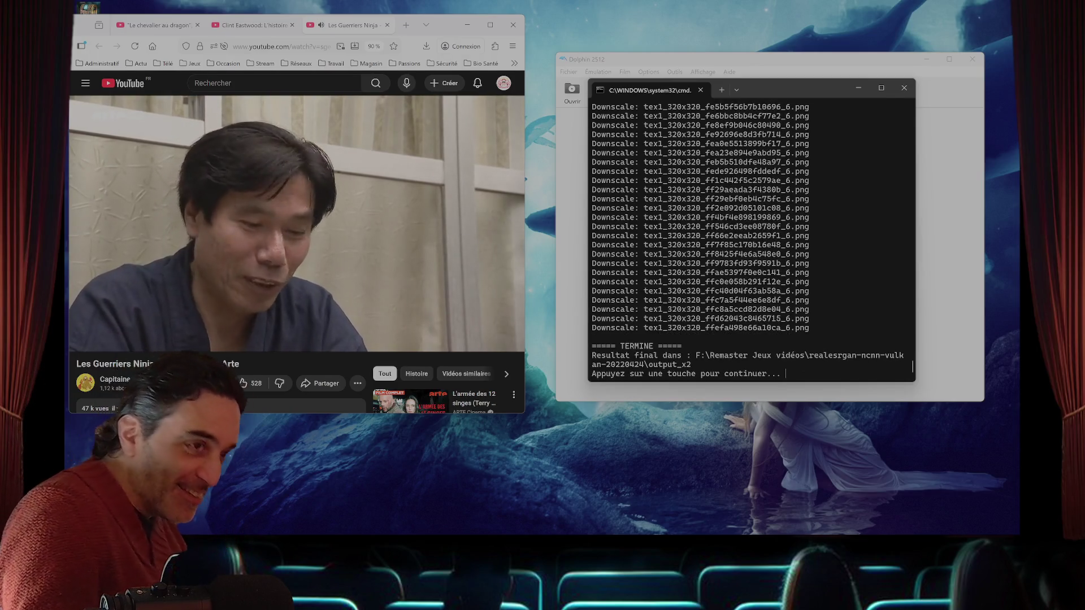
click(904, 87)
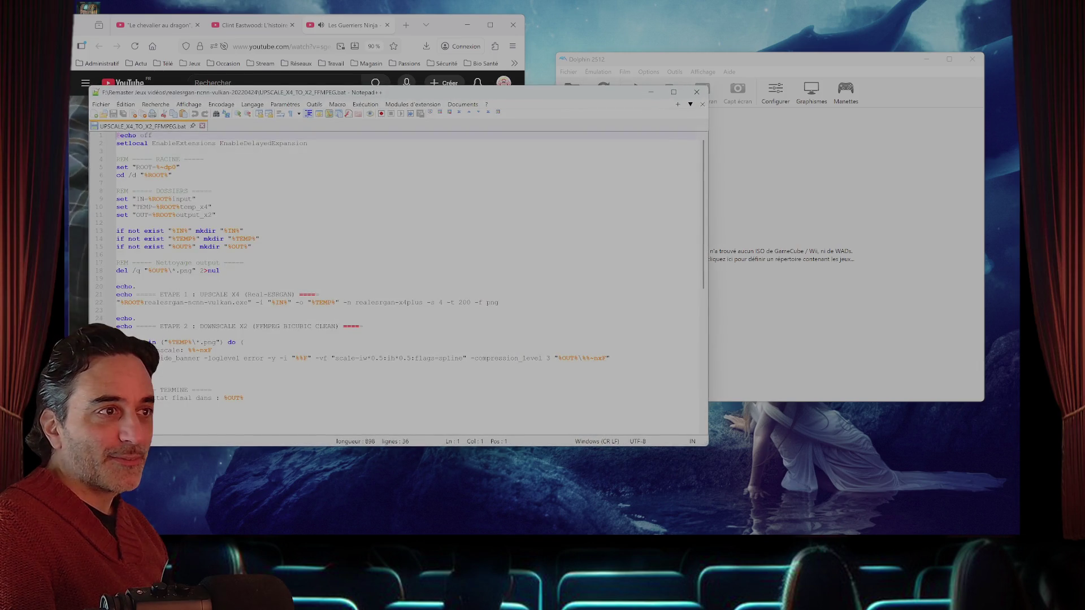
- Change the script's compression_level from 3 to 6, save it, and close Notepad++
click(549, 358)
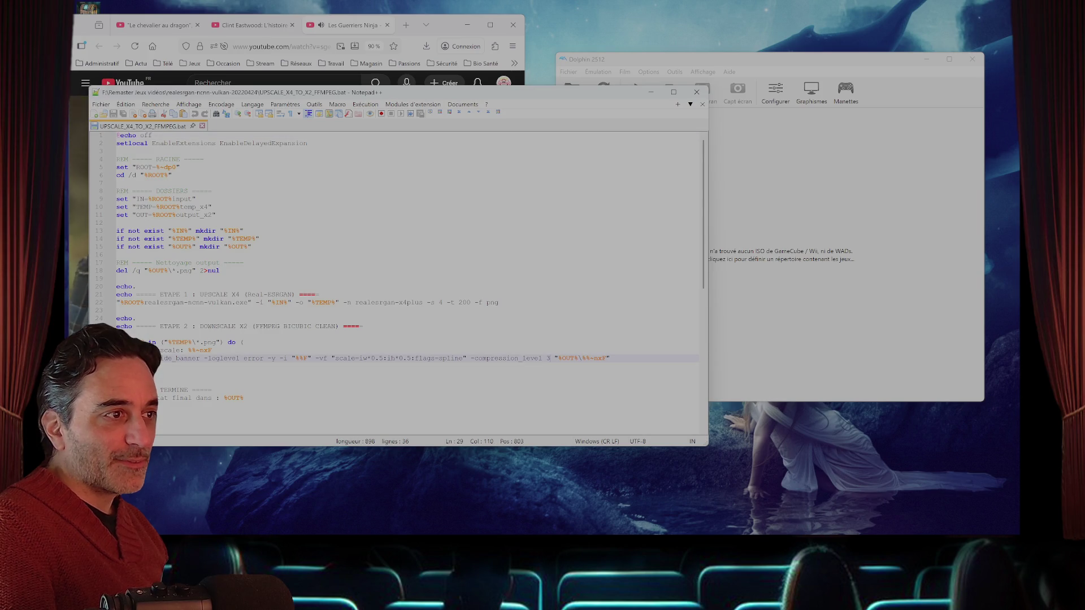
key(BackSpace)
text(6)
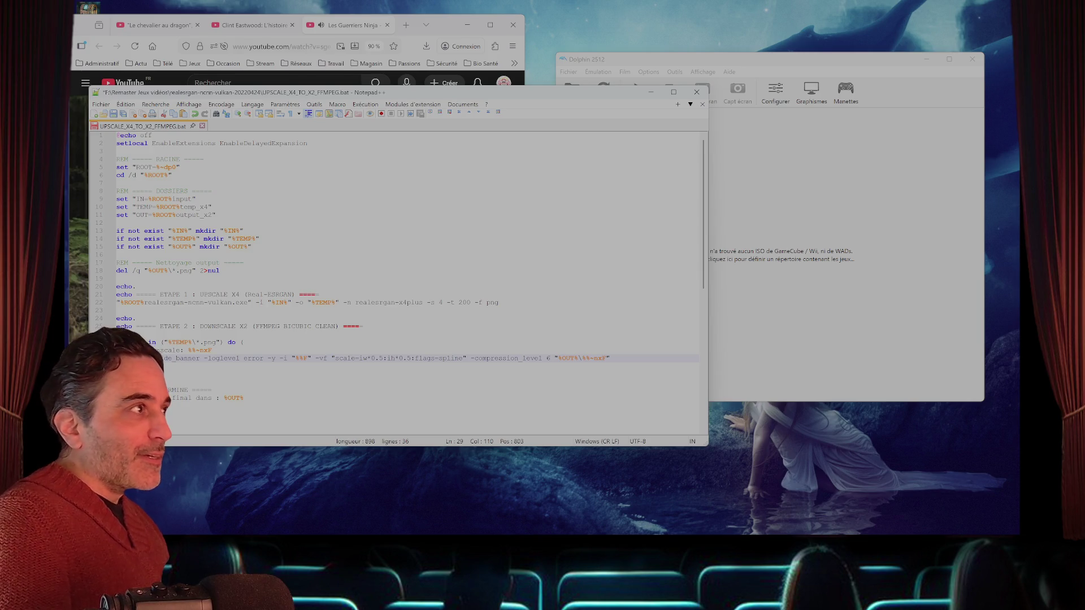
key(ctrl+s)
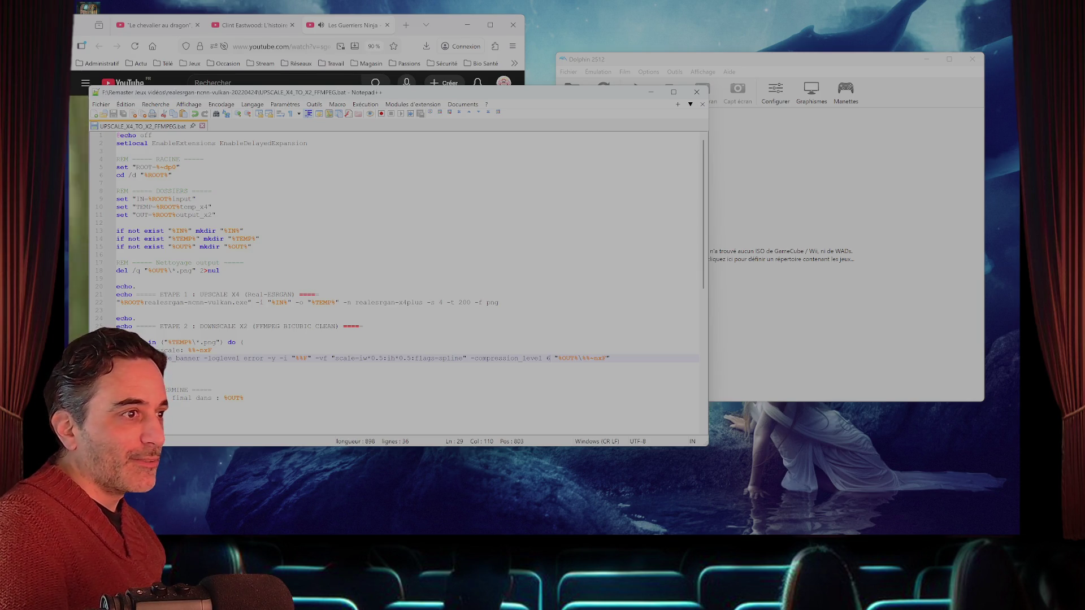
click(696, 92)
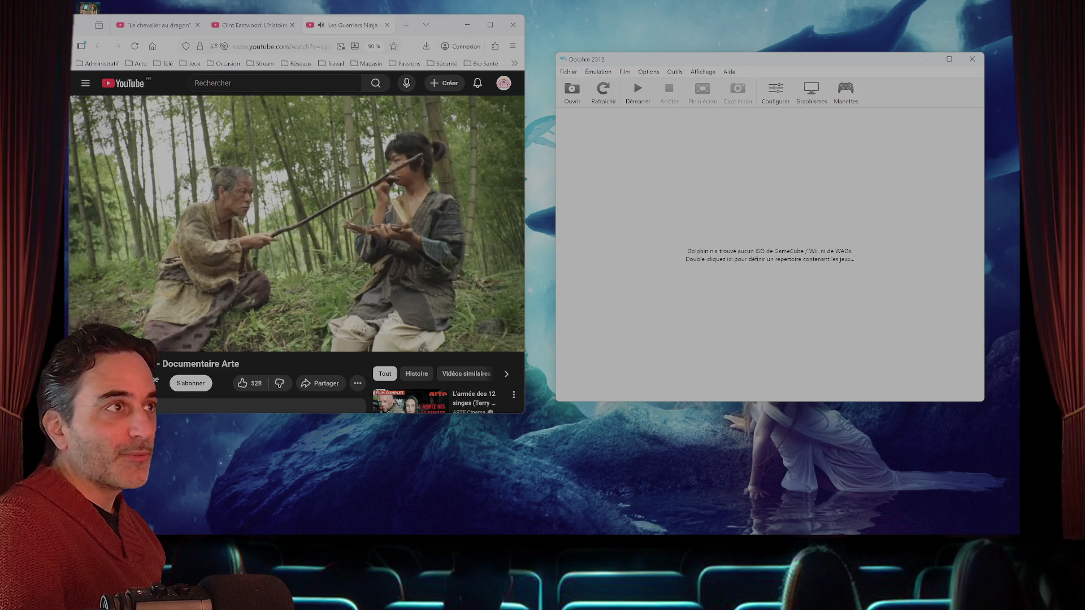
- Bring ChatGPT forward and download the 'ténèbres insondables' French Poe quote image
mouse_move(623, 531)
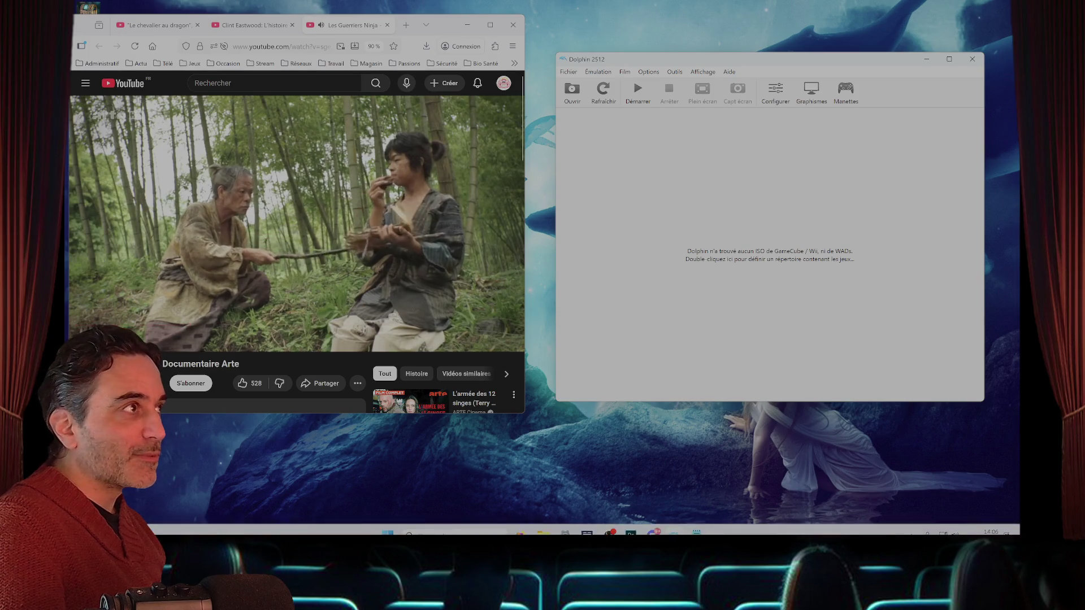
mouse_move(521, 526)
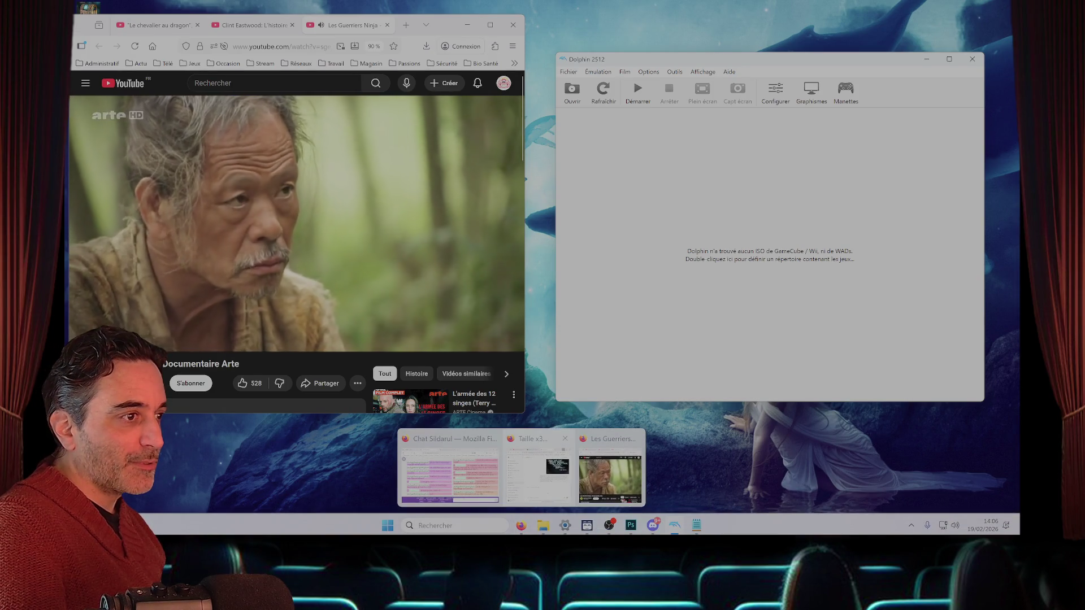
click(521, 474)
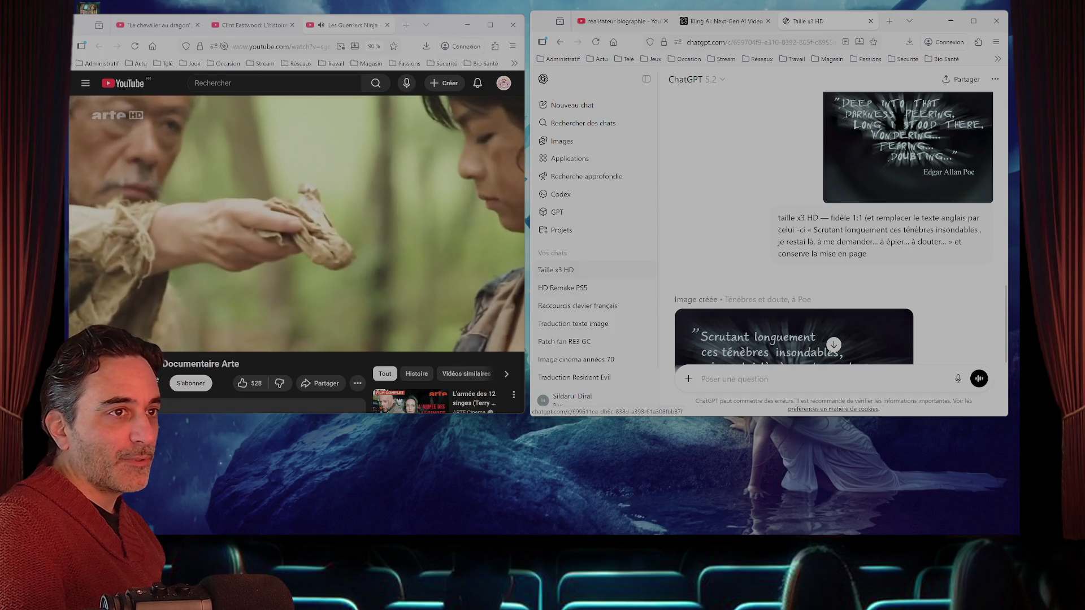
scroll(833, 226, down, 2)
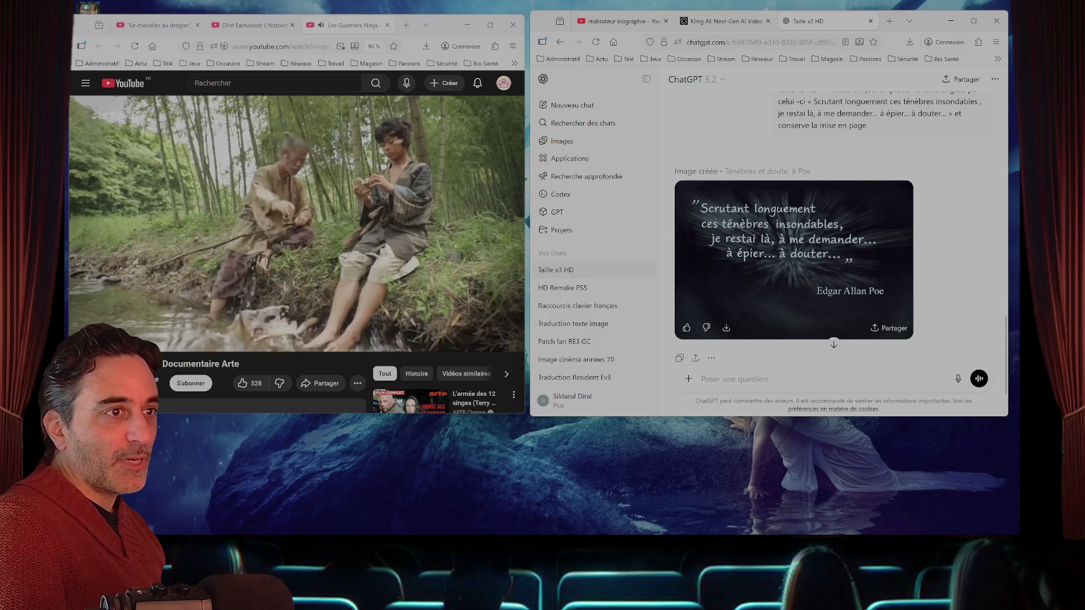
click(726, 328)
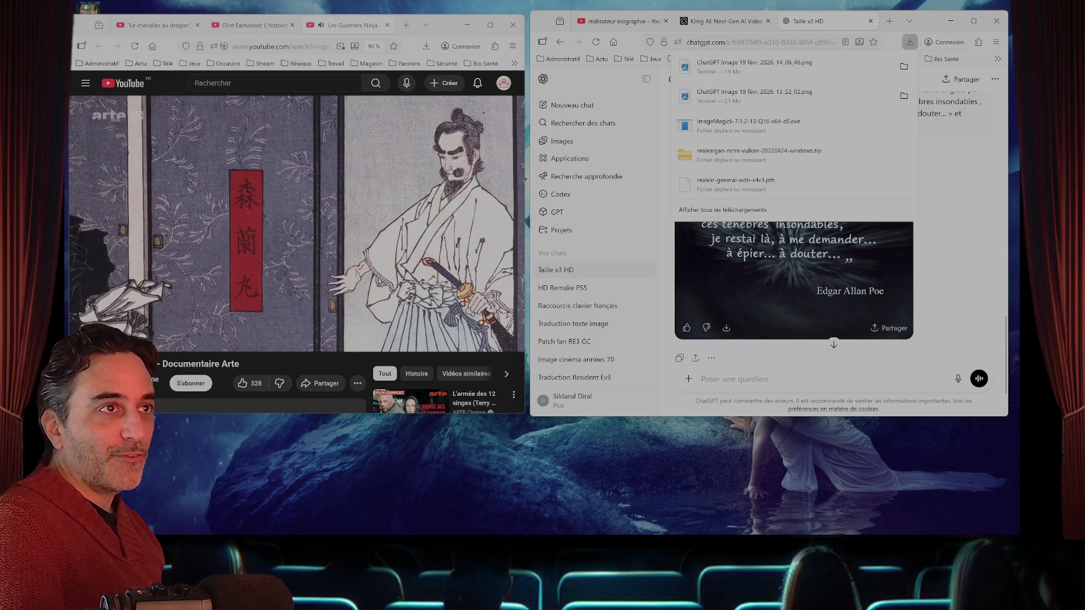
click(712, 379)
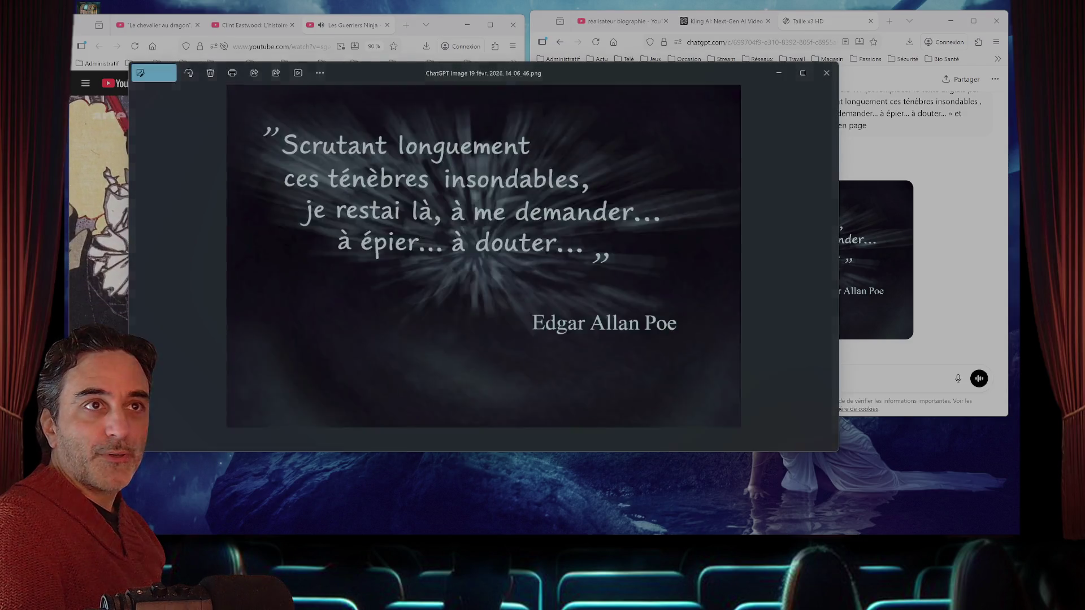
click(813, 79)
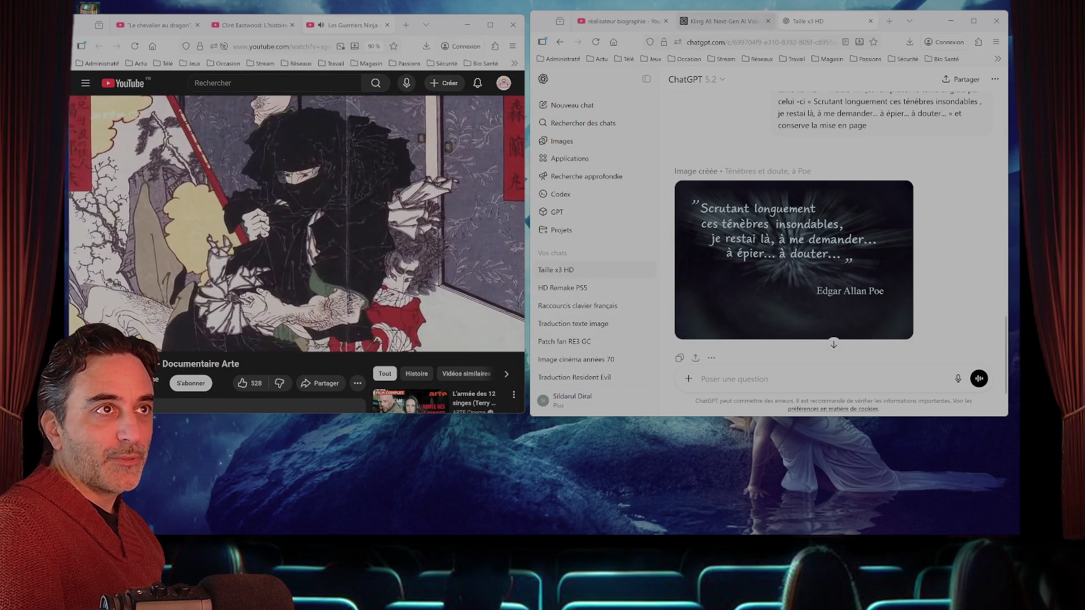
scroll(833, 254, up, 3)
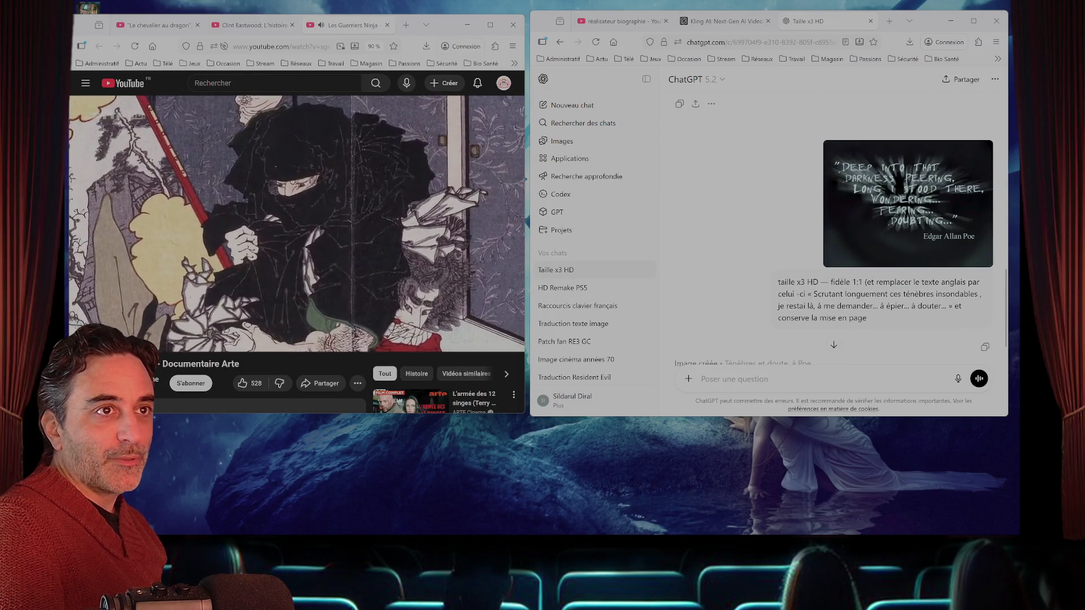
- Type 'tu peut refaire avec un typo plus étrange comme l'original' in the message box
scroll(833, 255, down, 3)
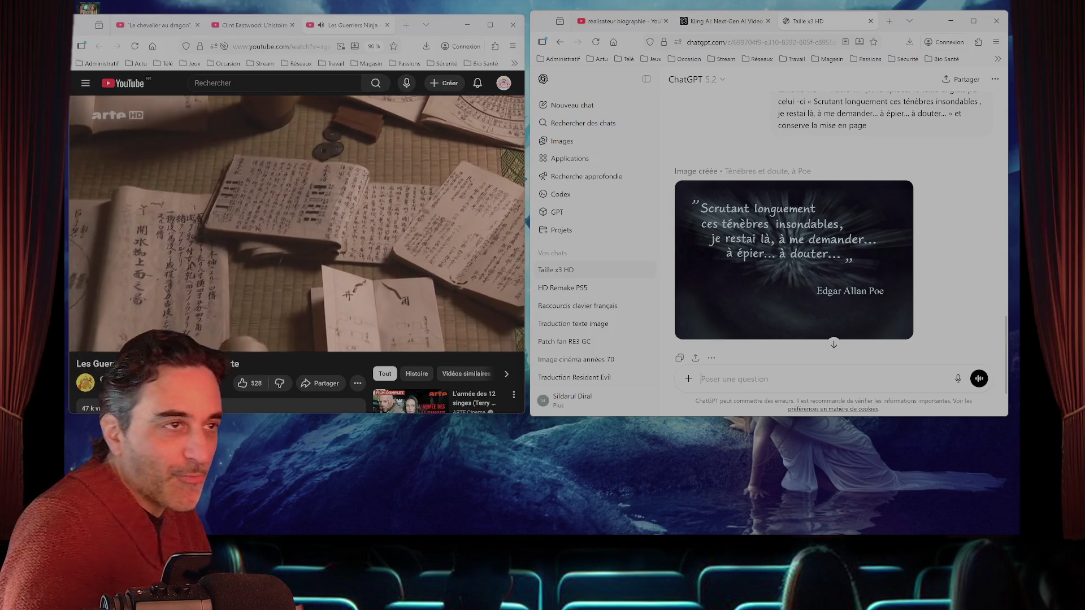
text(tu peut)
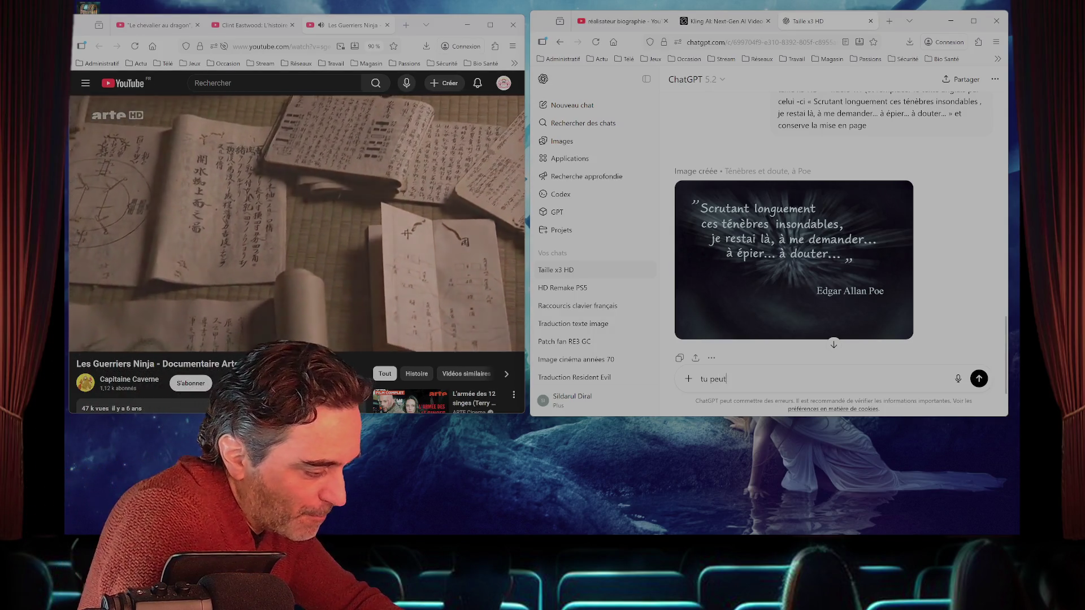
text( refaire avec )
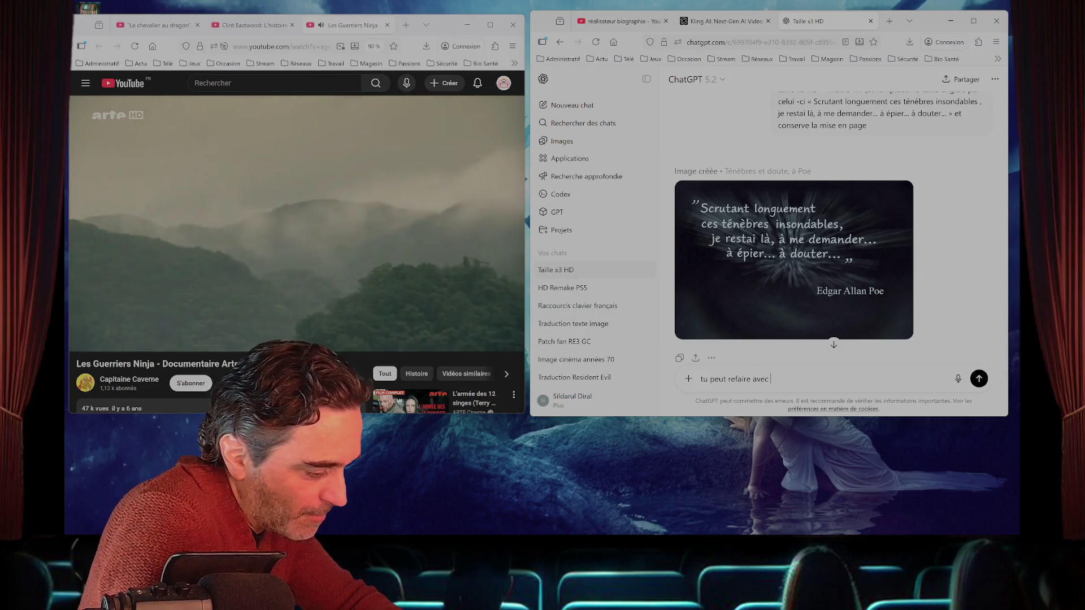
text(un typo plu)
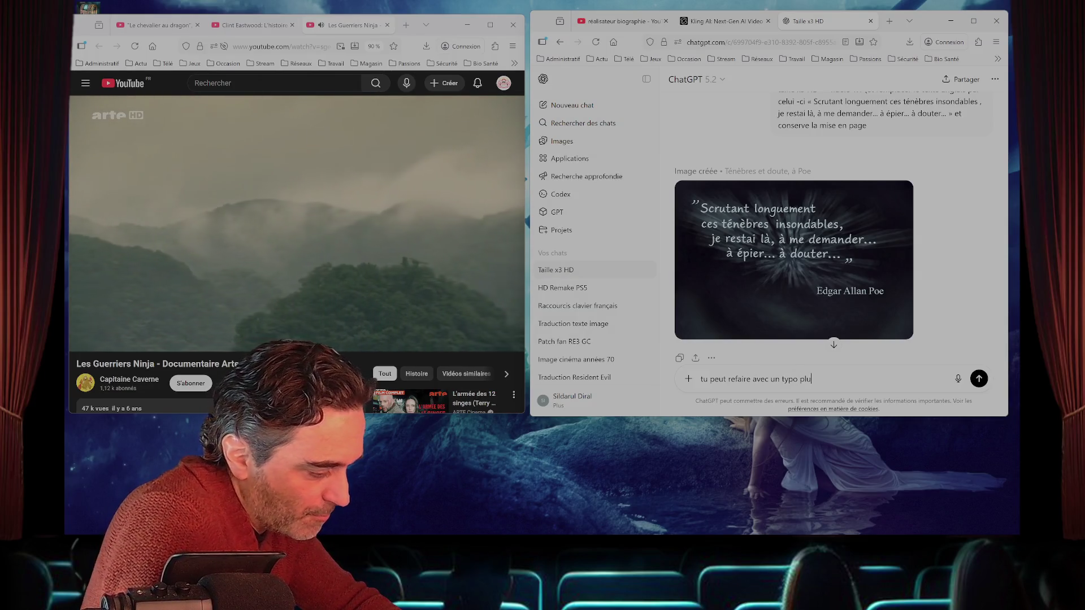
text(s é)
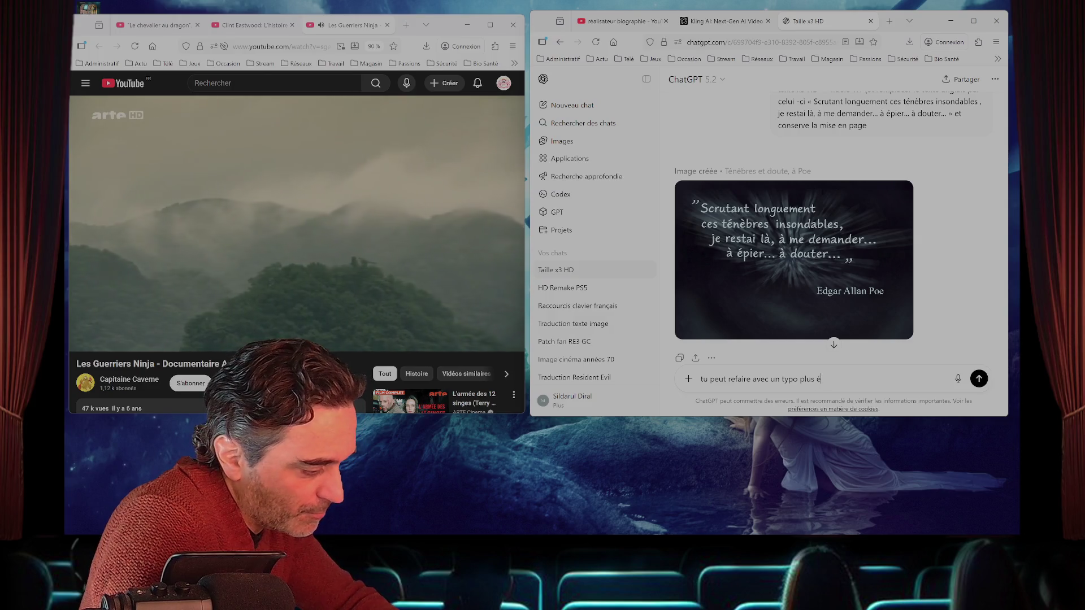
text(trange comme l)
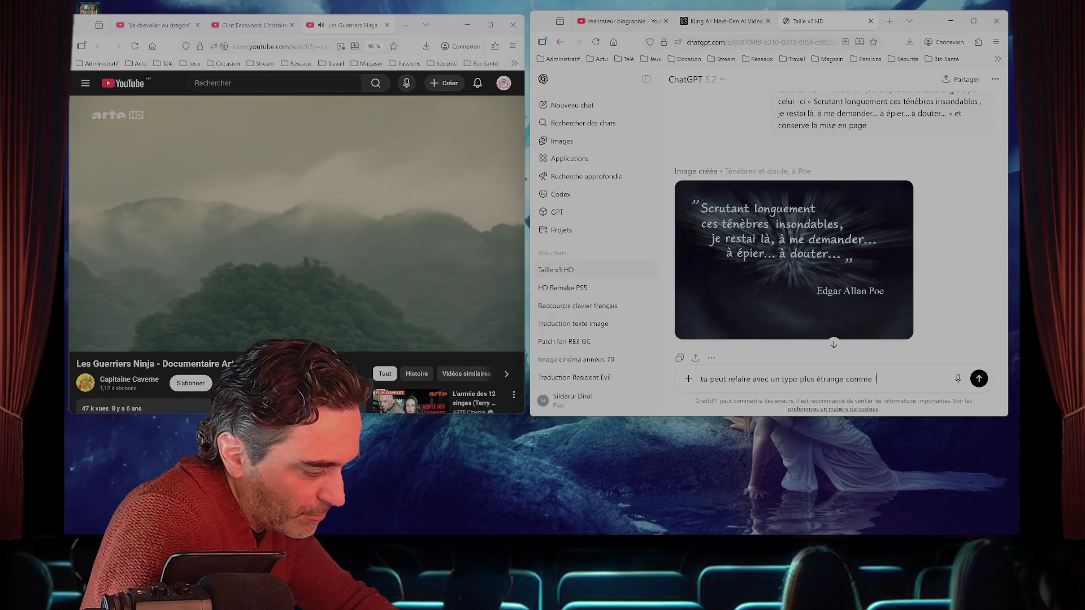
text('original)
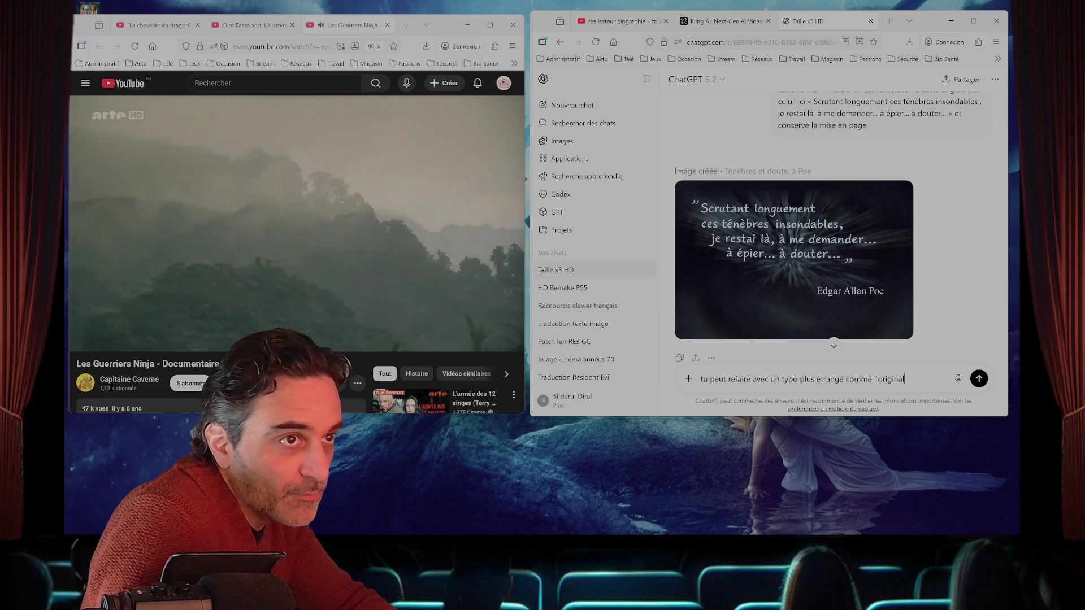
scroll(833, 254, down, 3)
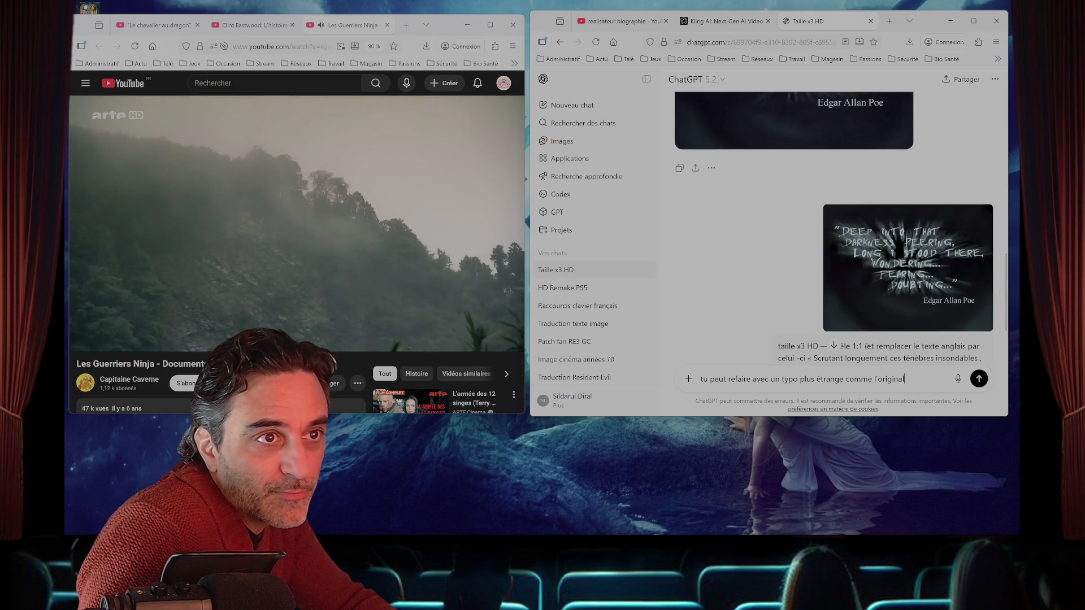
scroll(833, 254, down, 4)
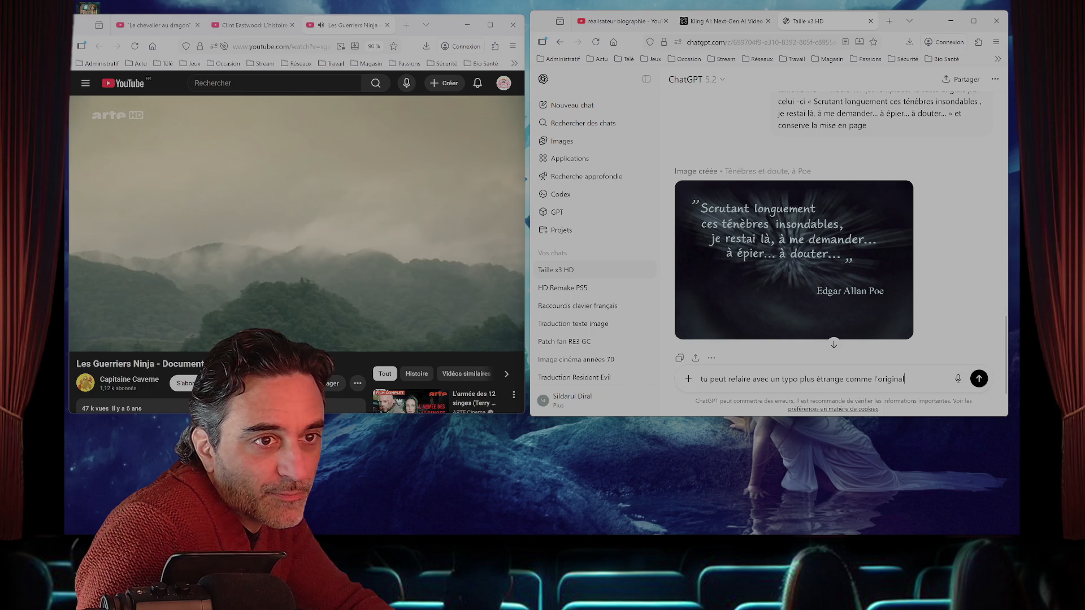
scroll(833, 226, up, 3)
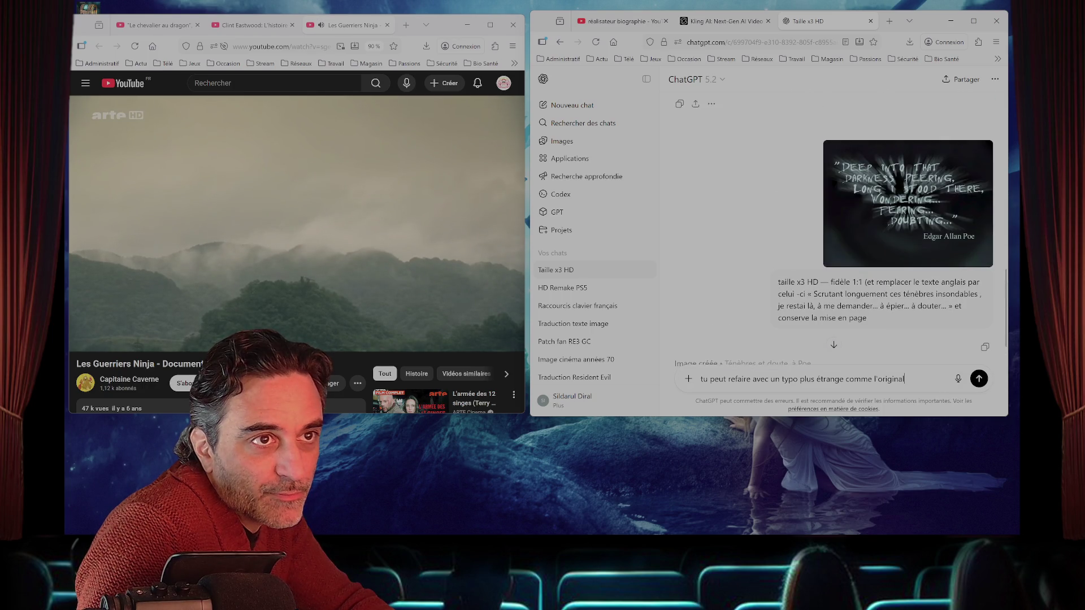
scroll(833, 226, down, 4)
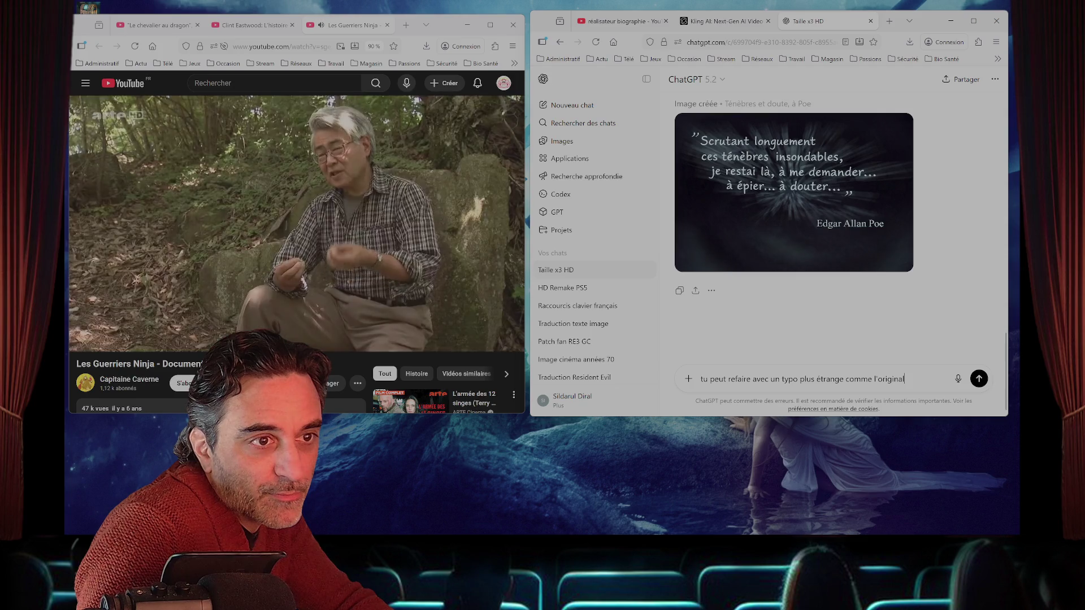
- Add 'comme écris avec de l'encre, un typo asser proche' and send the request
text( comme écxris)
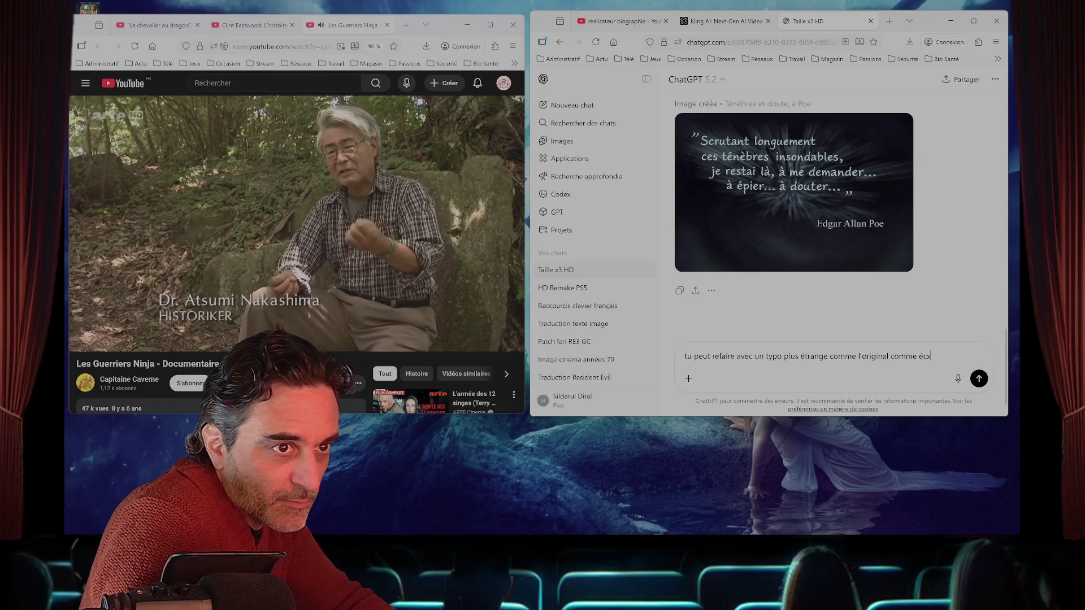
key(BackSpace)
text(ris avec de l'encre)
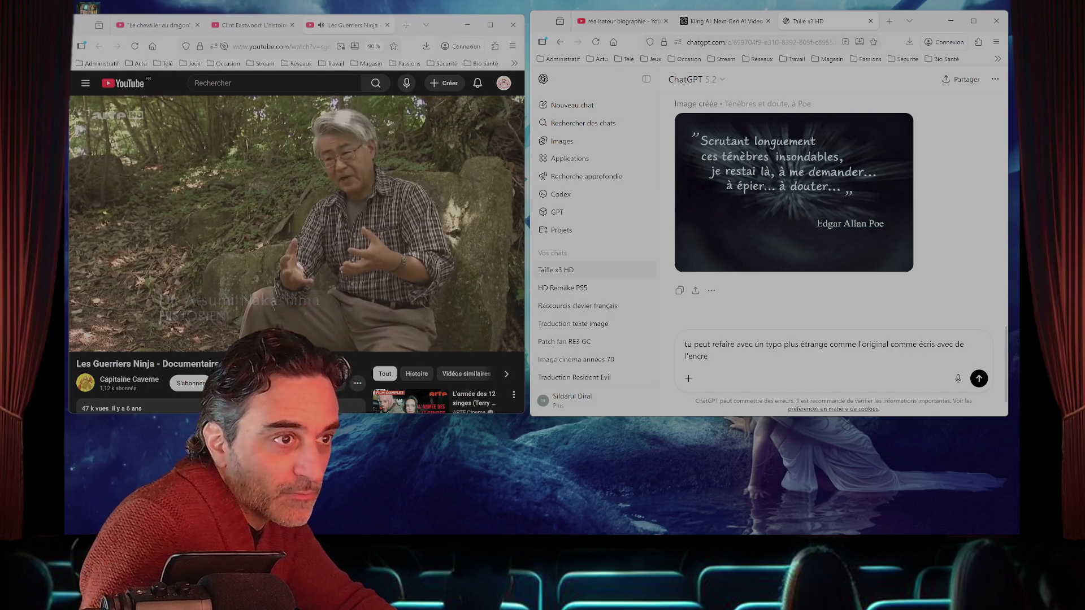
scroll(833, 215, up, 5)
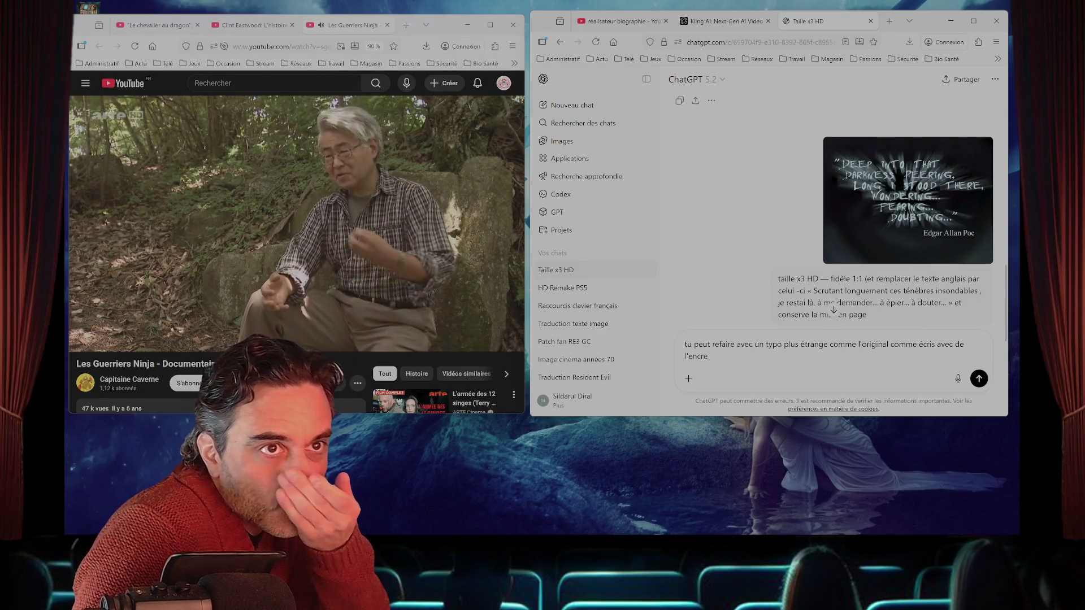
scroll(833, 226, down, 5)
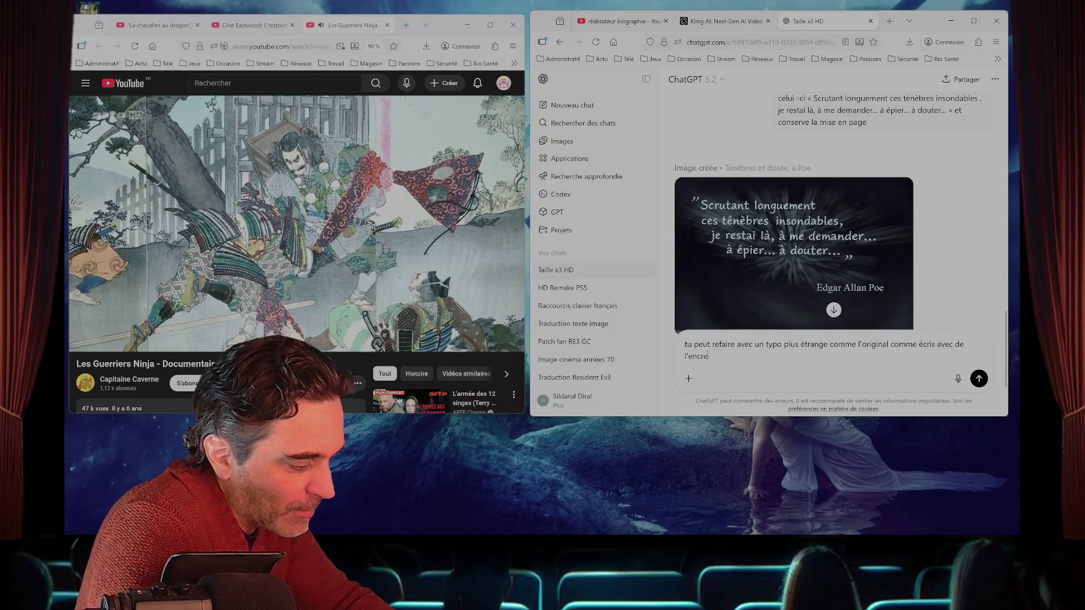
text( un ty)
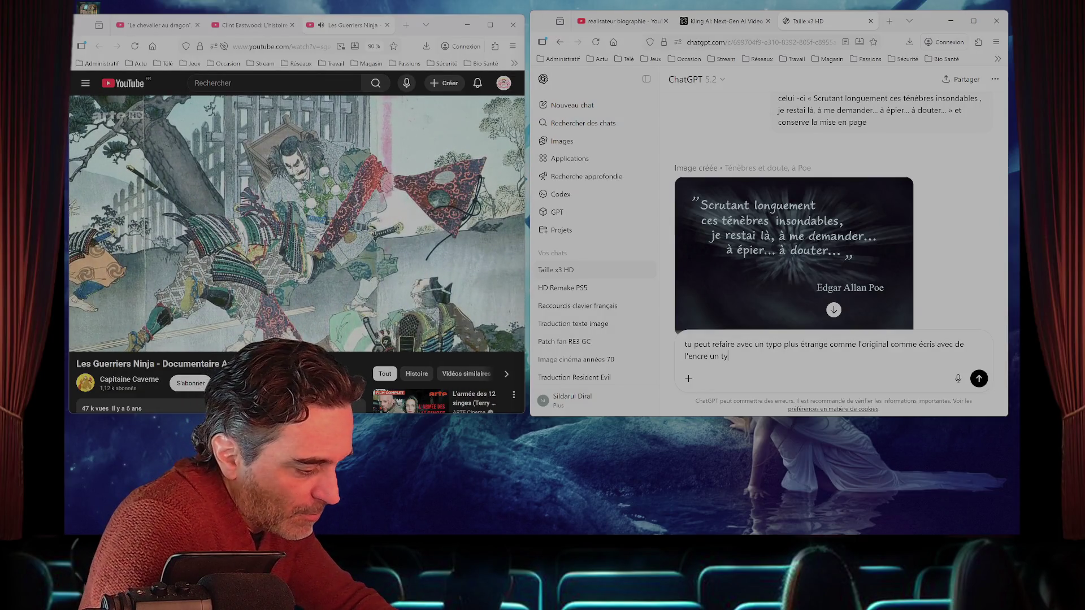
text(po asser proc)
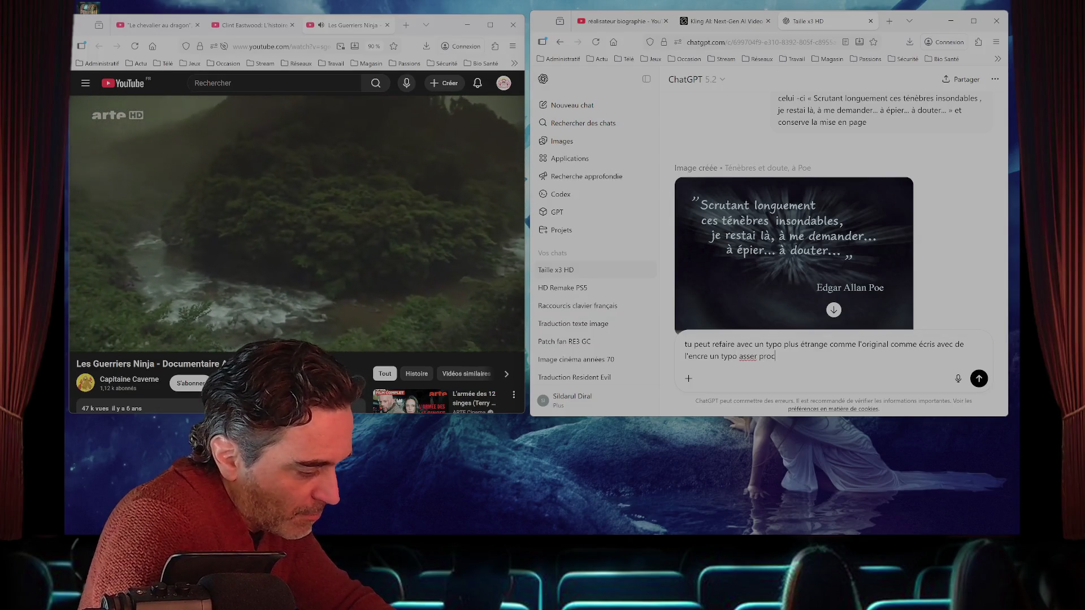
text(he)
key(Return)
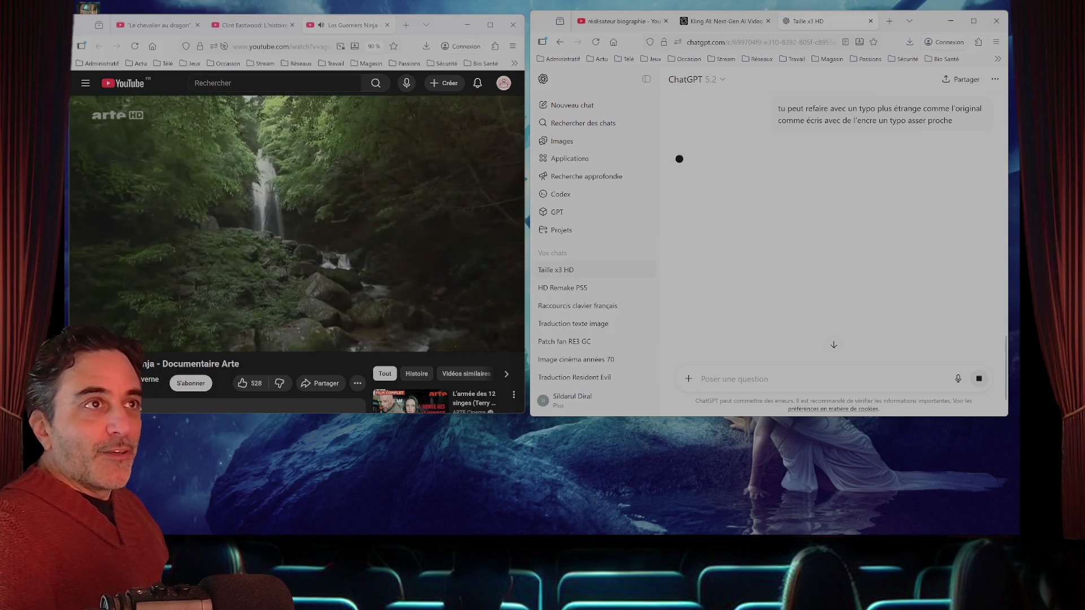
- Wait for the ink-style Poe image while the Real-ESRGAN x4 upscale runs in a console
mouse_move(113, 533)
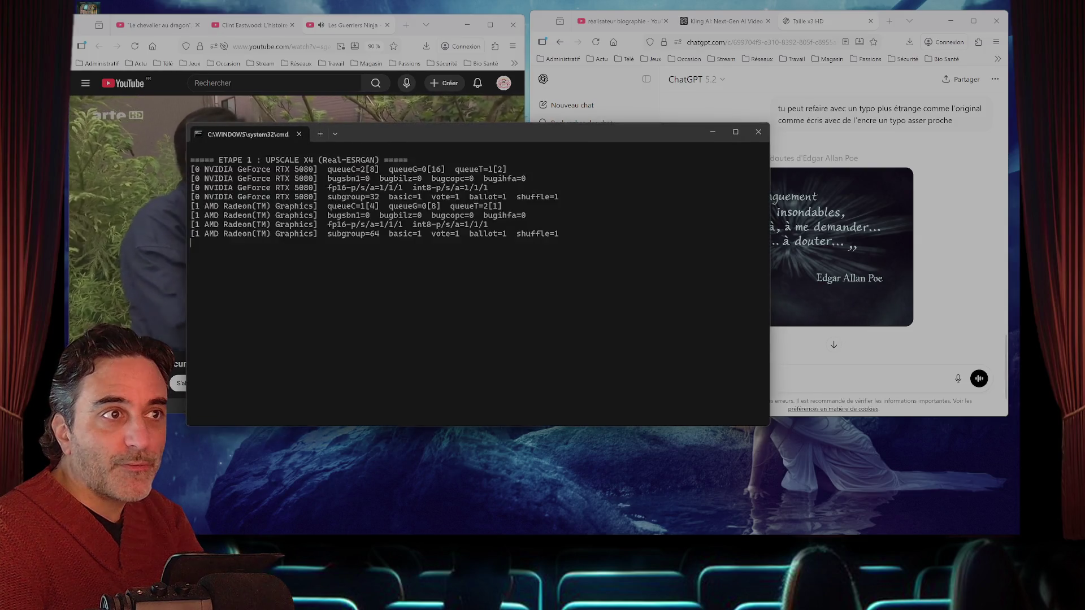
- Open the downloaded 'ChatGPT Image 19 févr. 2026, 14_08_31.png' in Photos and compare it with the previous Poe image
key(alt+Tab)
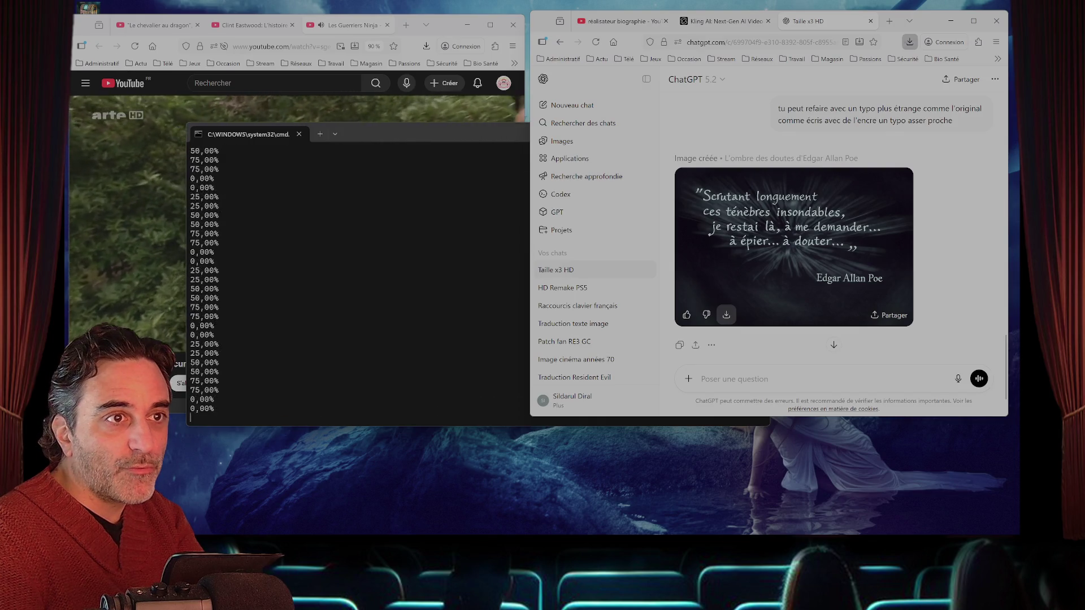
click(726, 315)
click(791, 379)
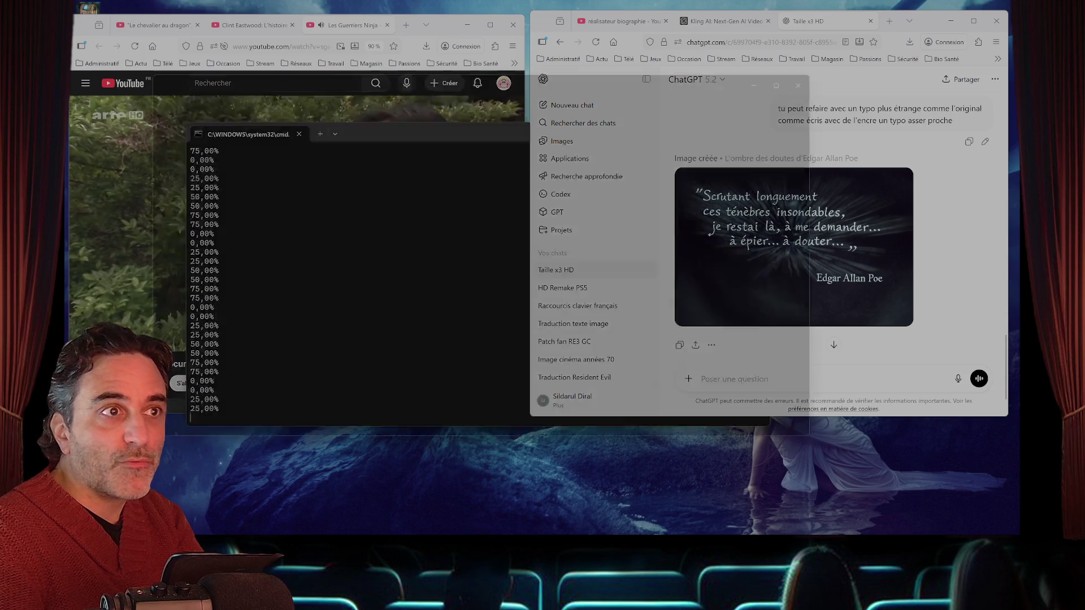
key(Right)
key(Left)
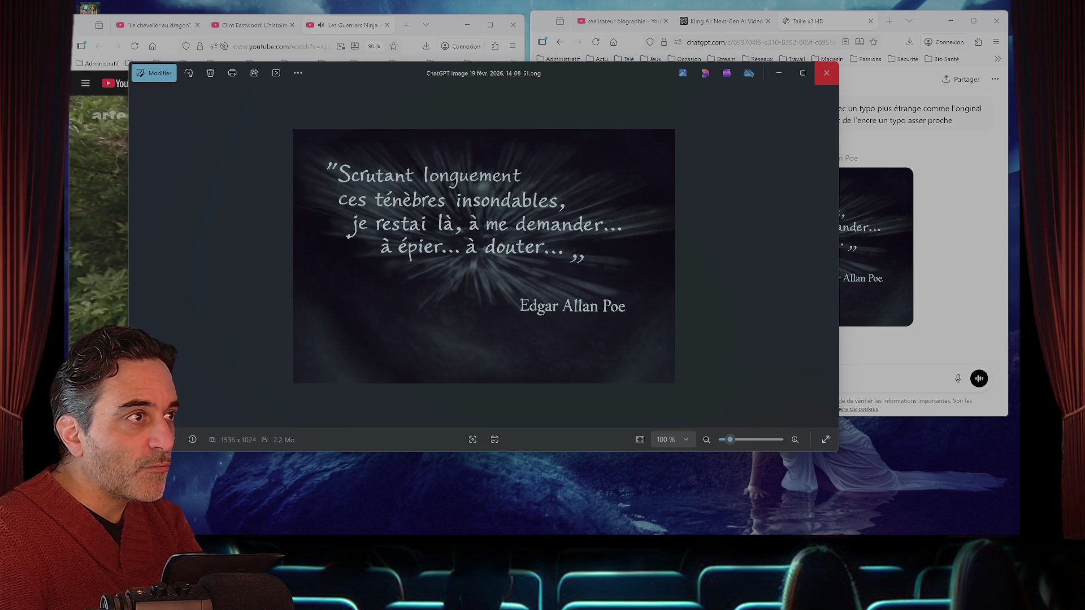
click(826, 73)
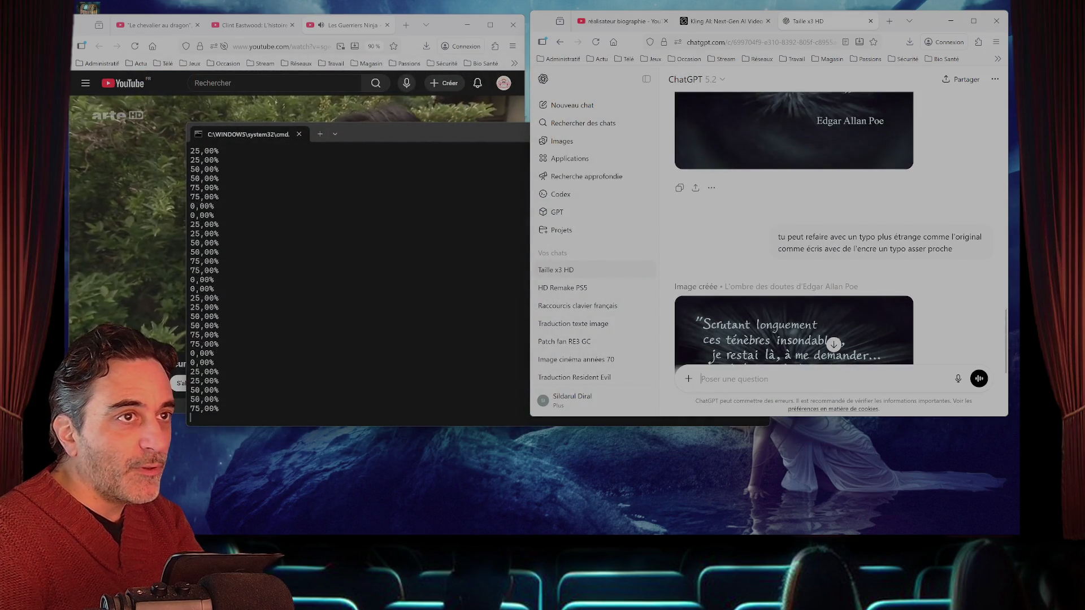
- Scroll through the ChatGPT conversation to review the new ink-style Poe image
scroll(833, 226, up, 3)
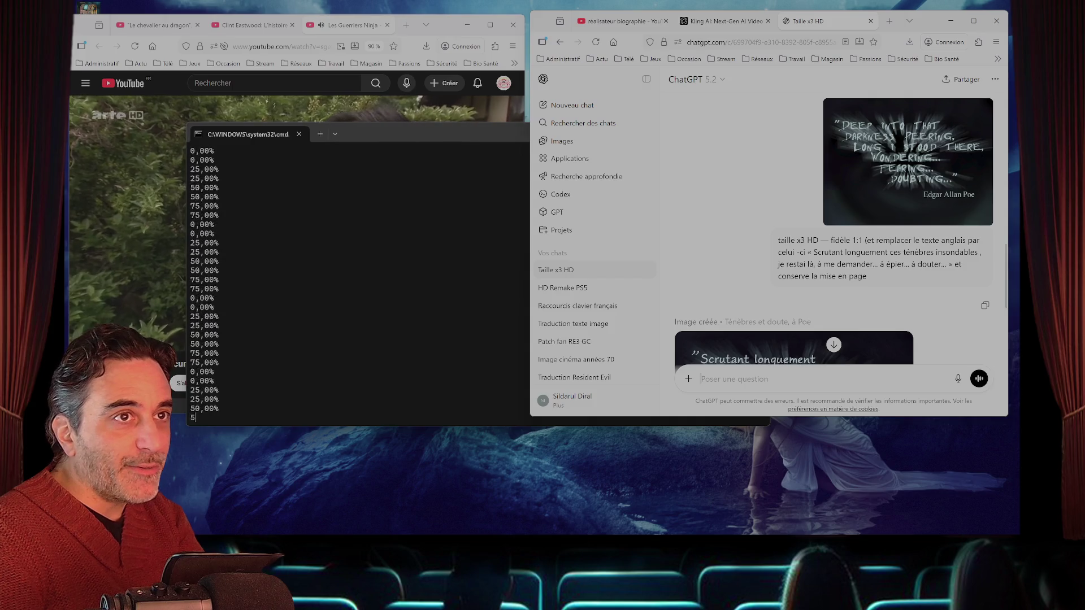
scroll(833, 226, down, 7)
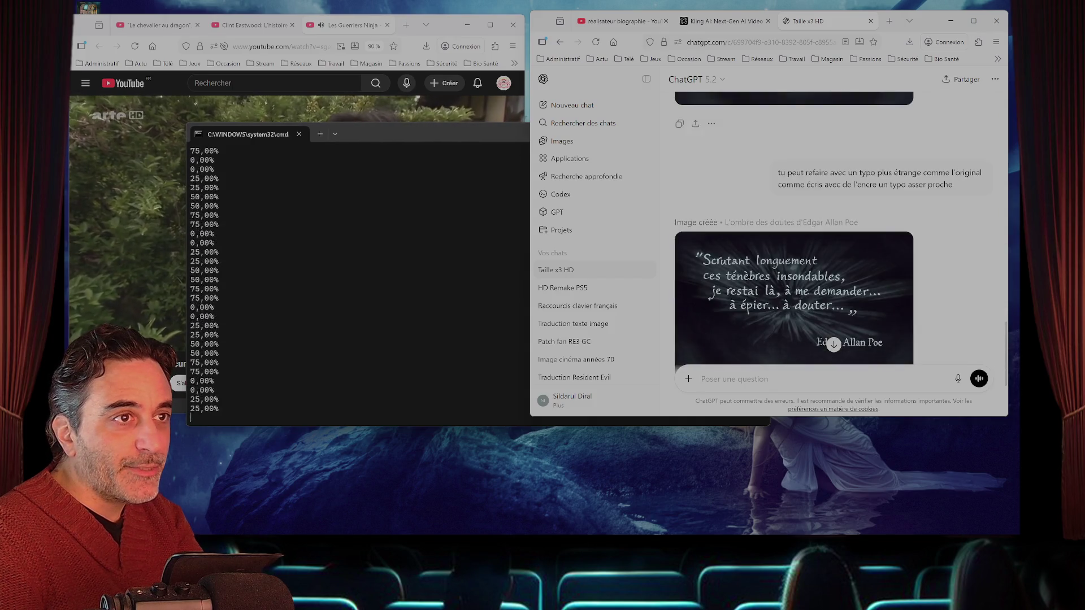
scroll(834, 226, down, 2)
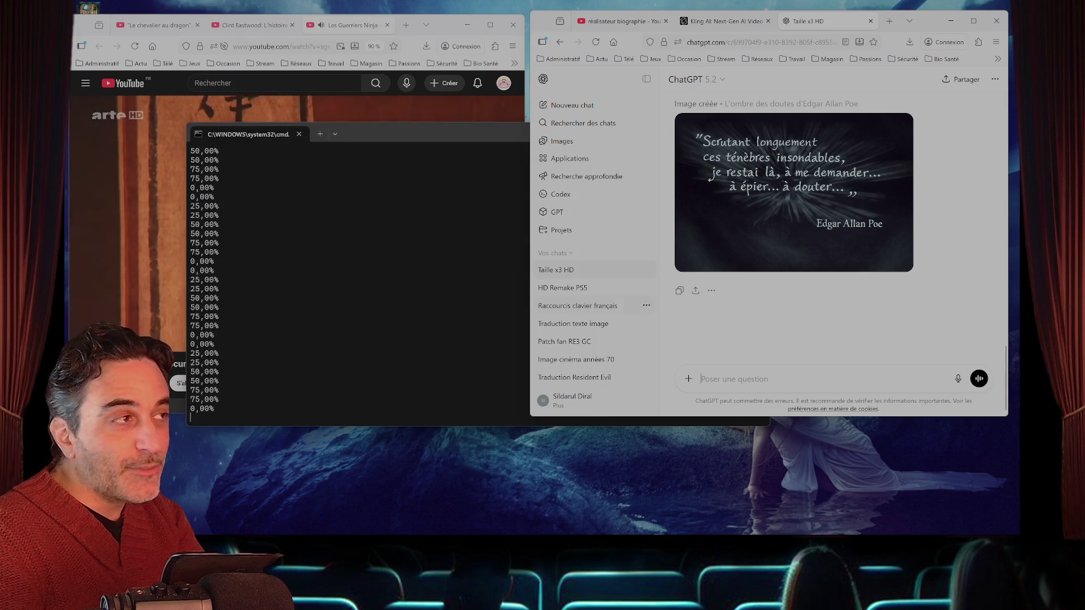
- Move the running upscale Command Prompt window right and narrow it so the chat stays visible
mouse_move(395, 134)
mouse_down()
mouse_move(737, 111)
mouse_move(579, 102)
mouse_up()
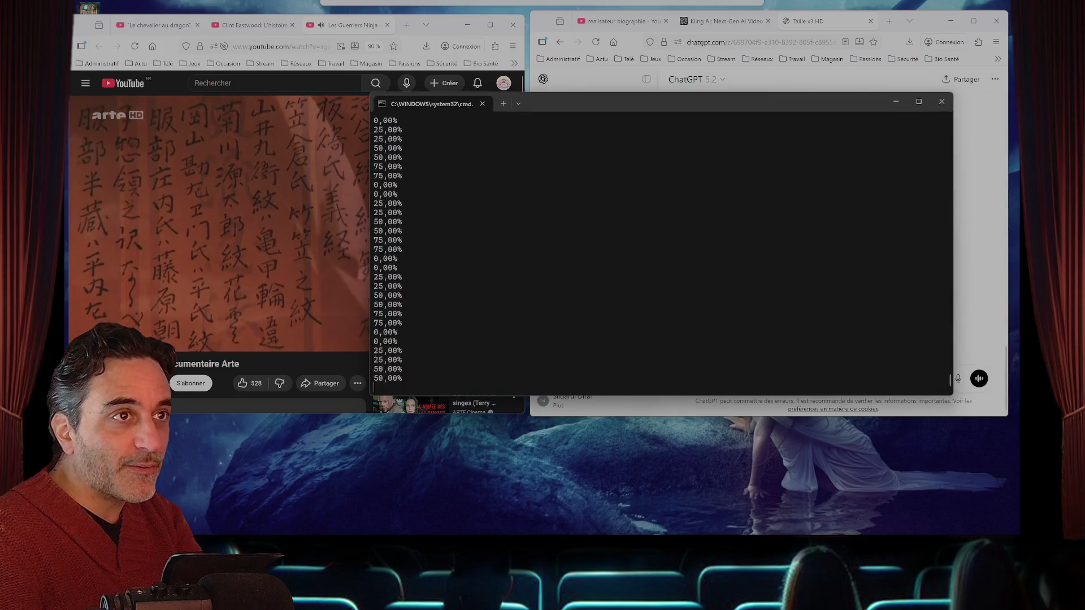
drag(953, 249, 740, 249)
drag(621, 103, 761, 91)
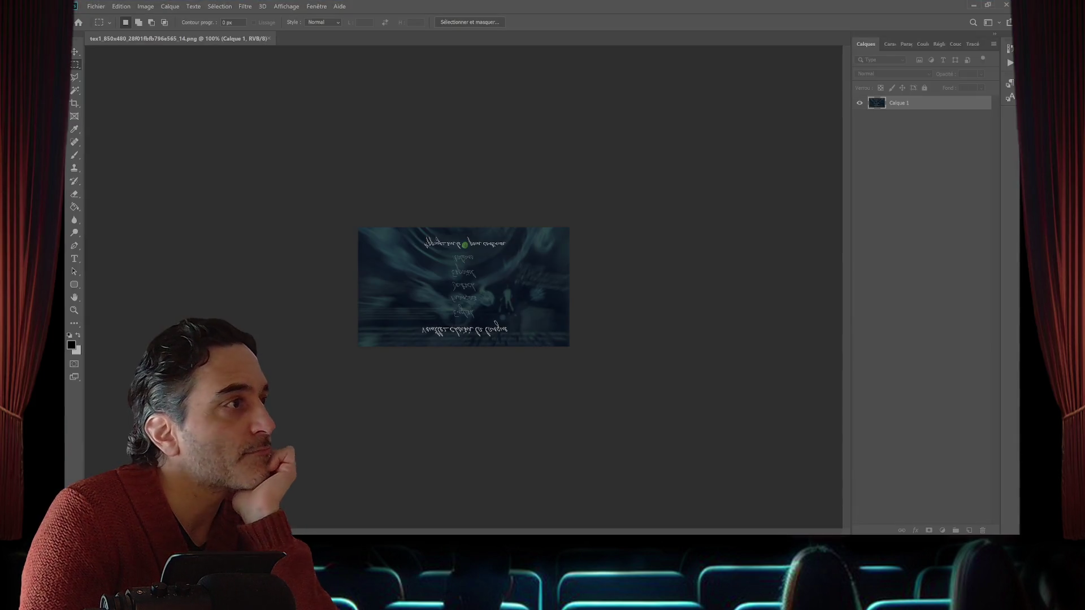
- Mirror the 850x480 texture with Edition > Transformation > Symétrie axe vertical so the French text reads correctly
click(121, 7)
mouse_move(226, 219)
click(288, 331)
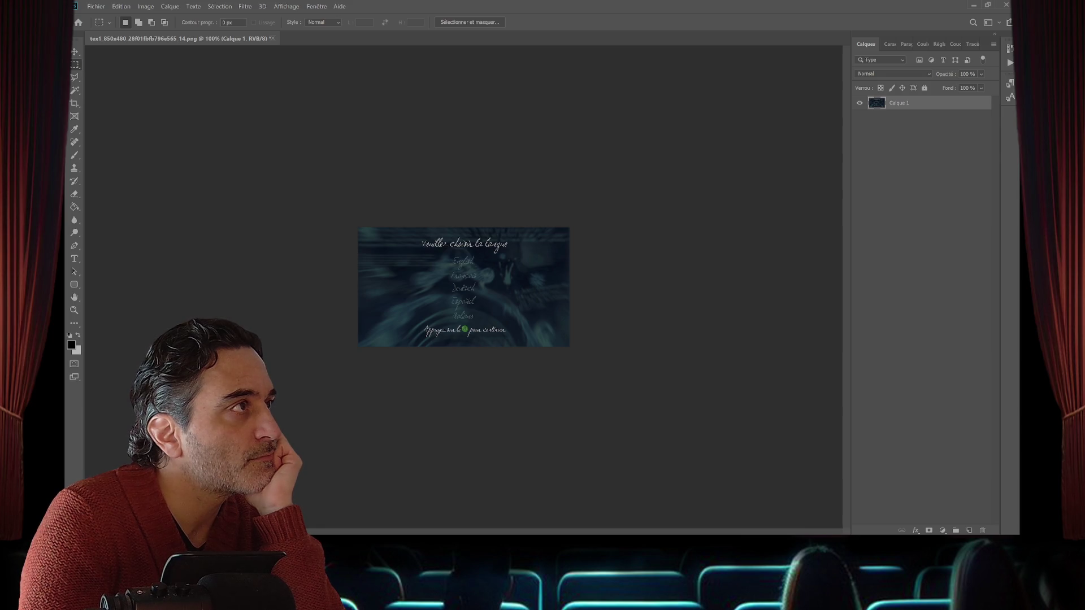
- Save the mirrored texture on closing and quit Photoshop
key(ctrl+q)
key(Return)
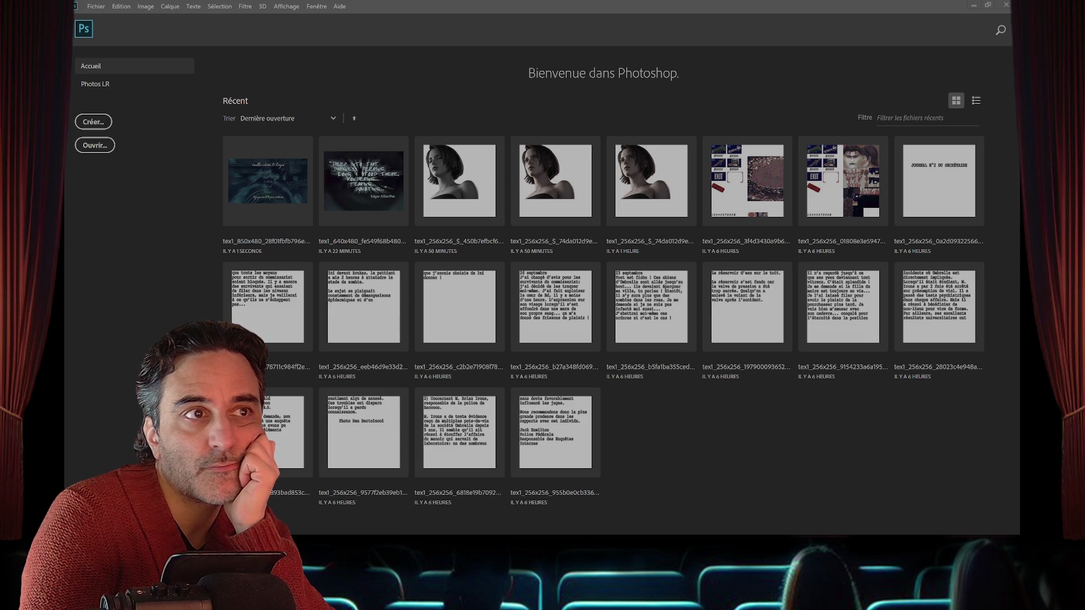
key(ctrl+q)
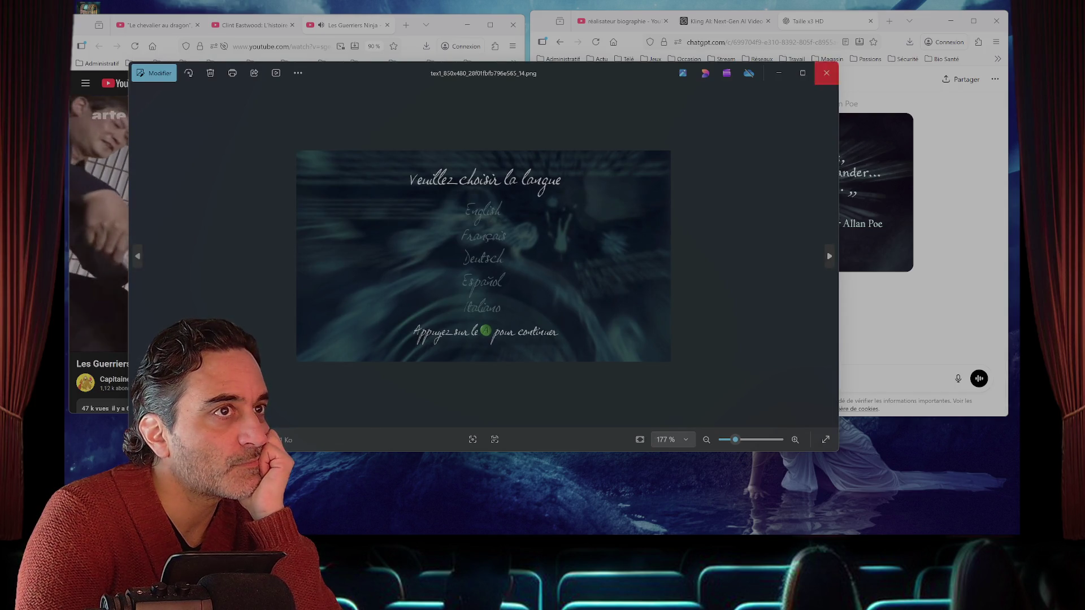
- Attach the language-menu texture to ChatGPT and send it with the reused 'taille x3 HD — fidèle 1:1' request
click(826, 73)
drag(1062, 361, 807, 362)
scroll(794, 192, up, 5)
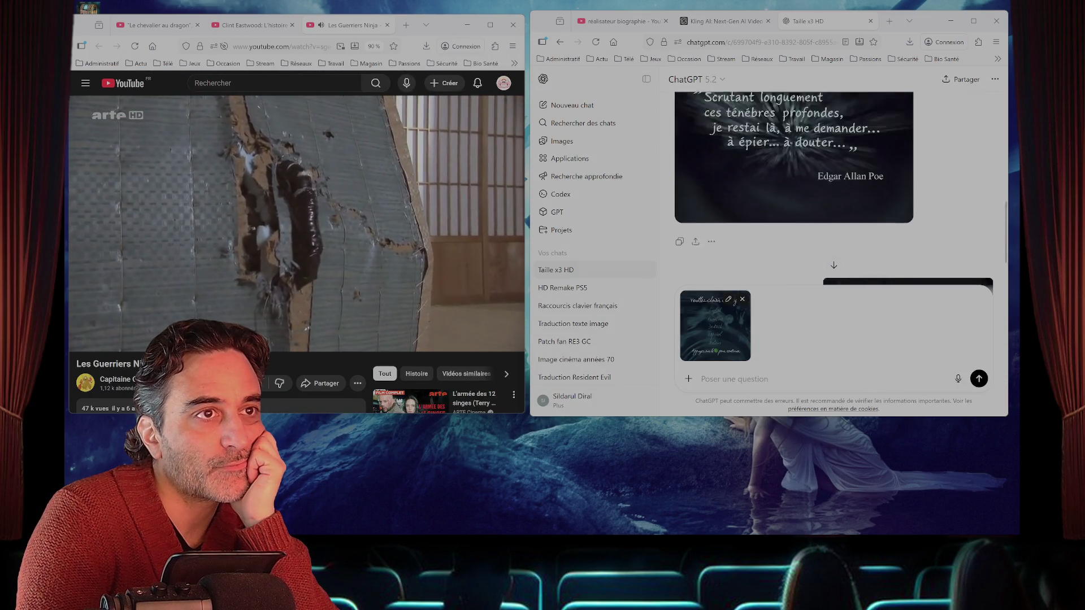
scroll(833, 192, up, 3)
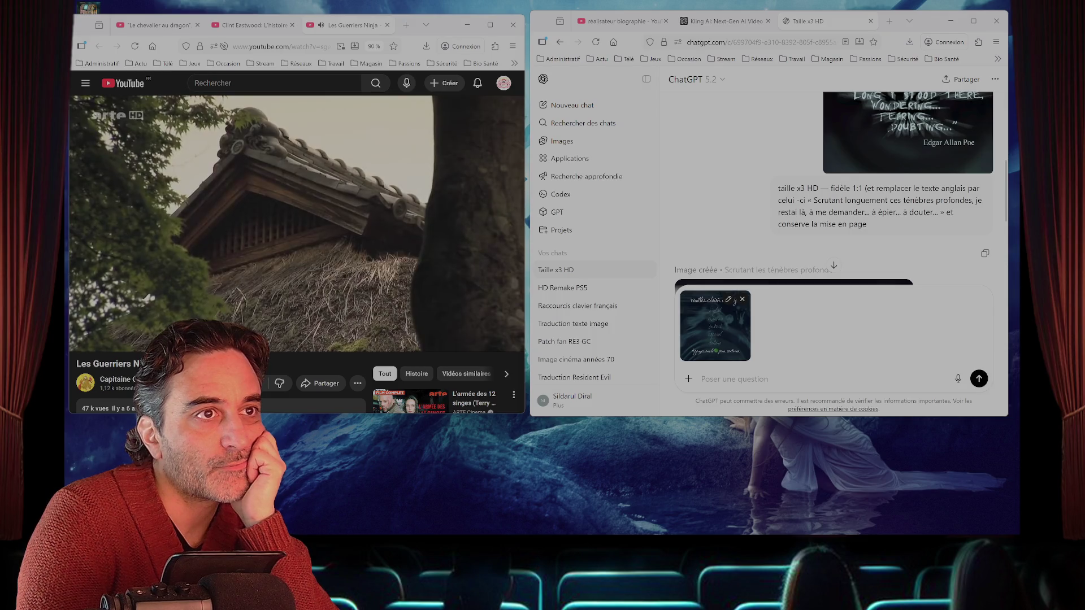
drag(778, 188, 863, 188)
key(ctrl+c)
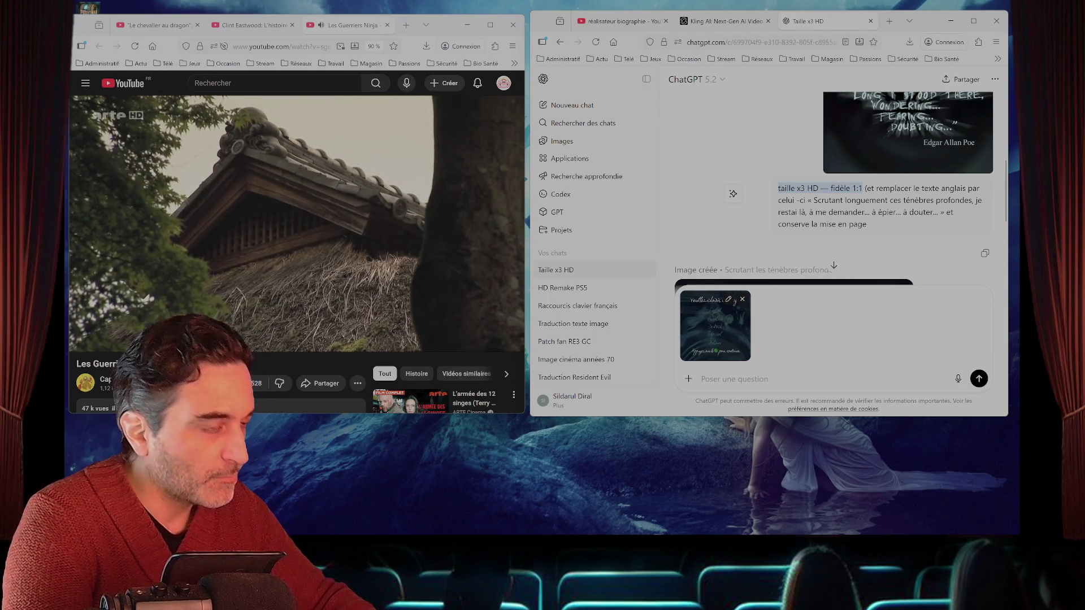
click(819, 379)
key(ctrl+v)
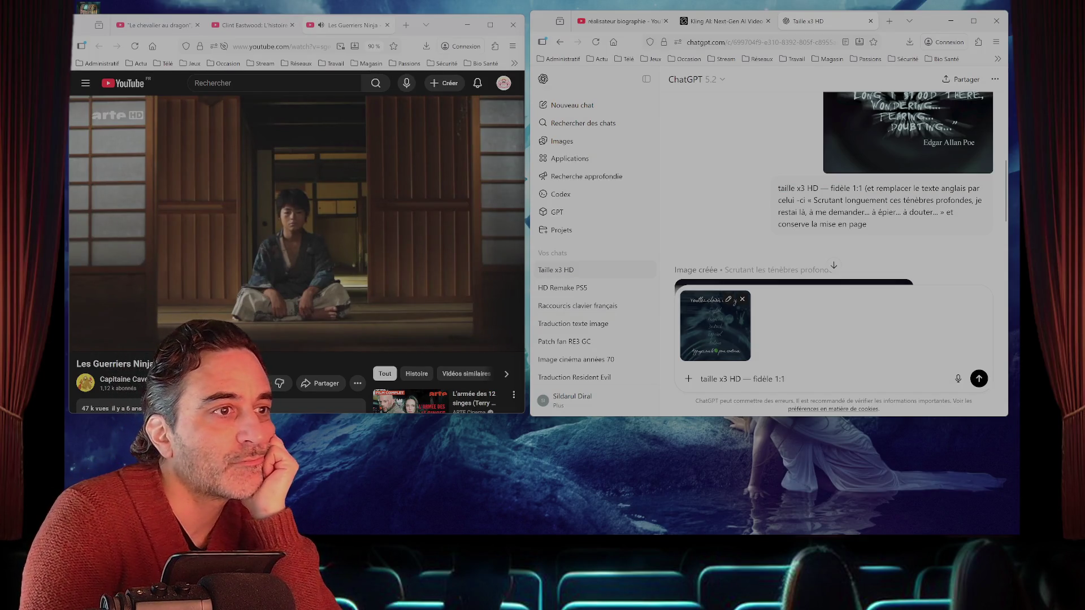
key(Return)
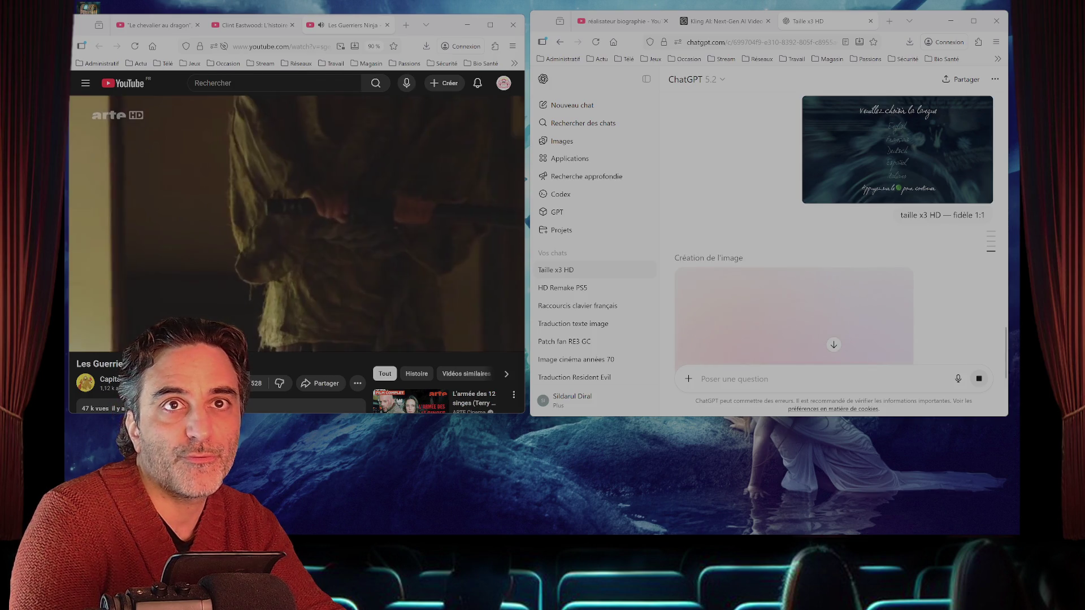
scroll(484, 253, up, 5)
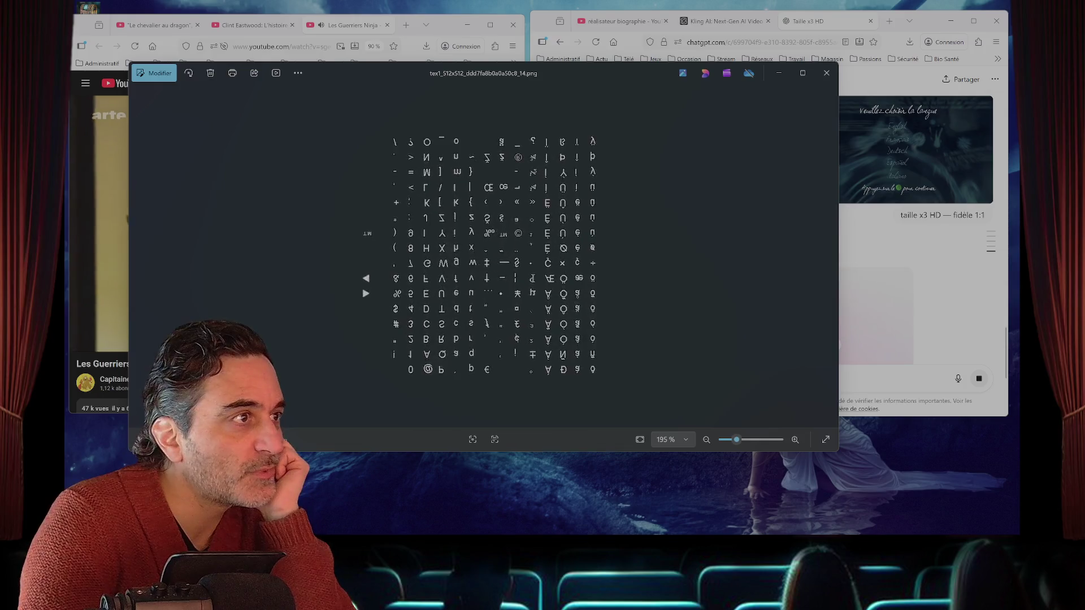
- Close the Photos preview of the mirrored font texture
scroll(483, 254, down, 3)
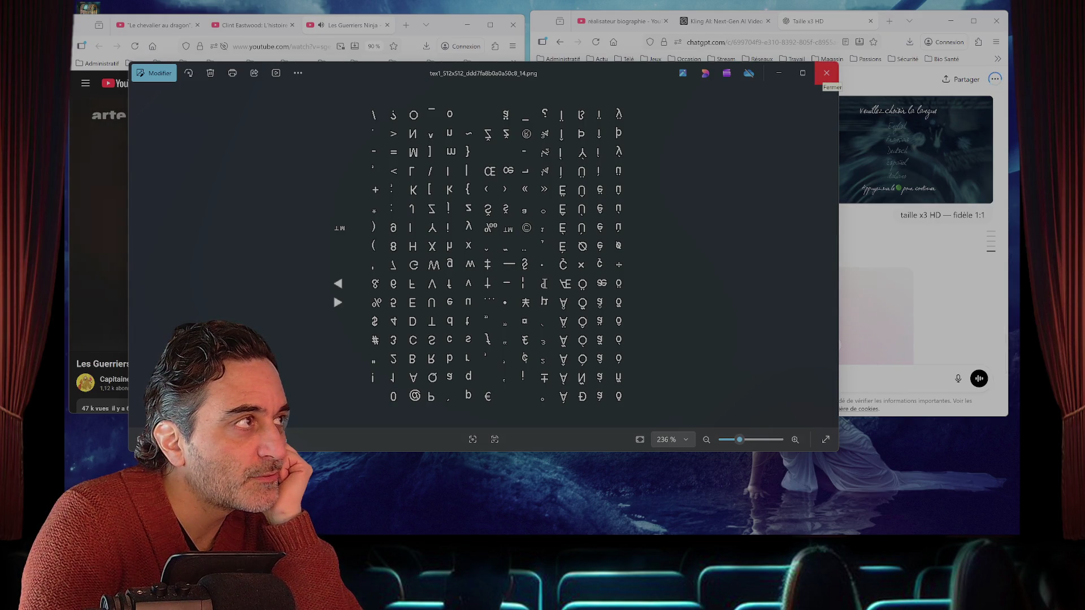
click(826, 73)
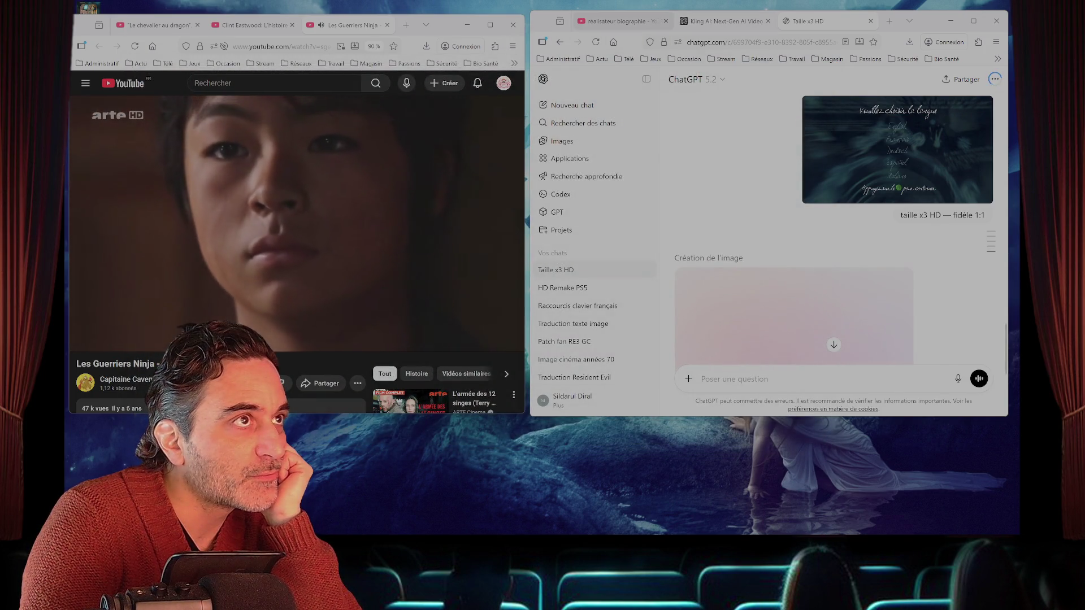
- Close the unused first browser tab and download the generated x3 HD language-selection image
click(665, 21)
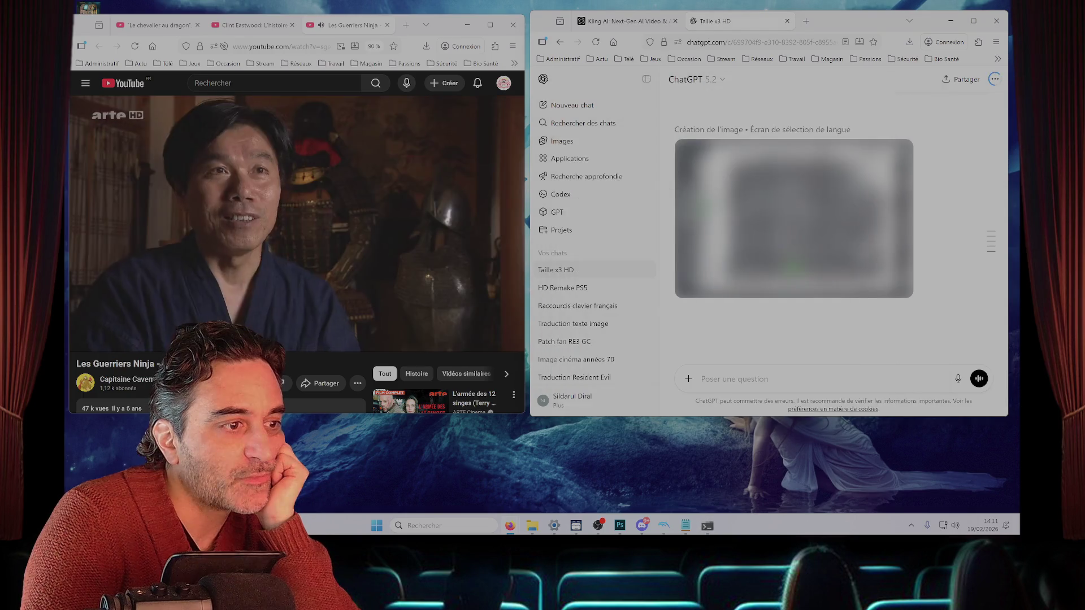
mouse_move(663, 525)
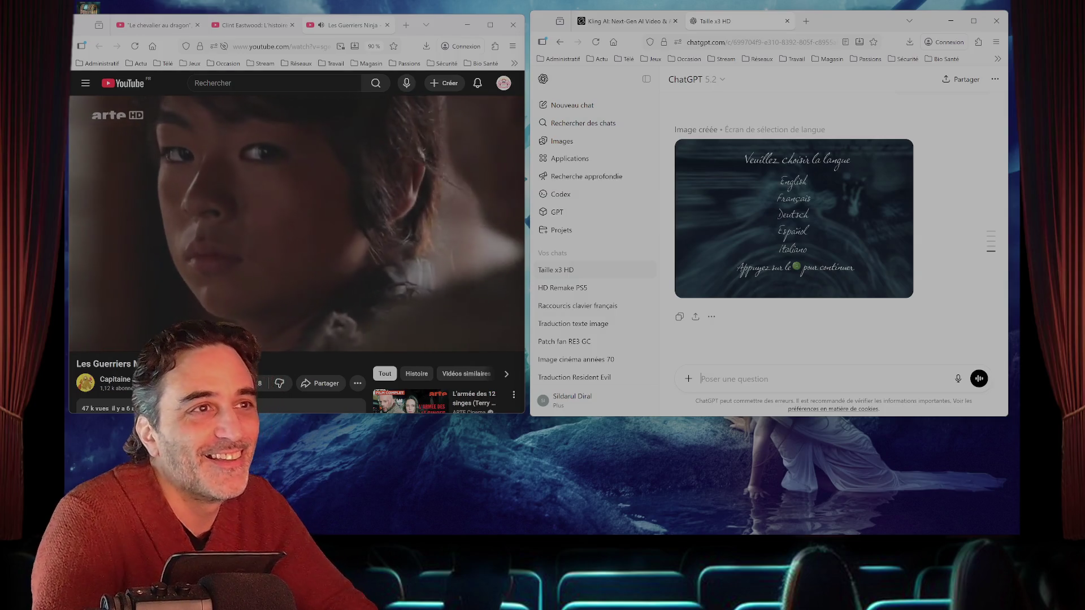
mouse_move(794, 226)
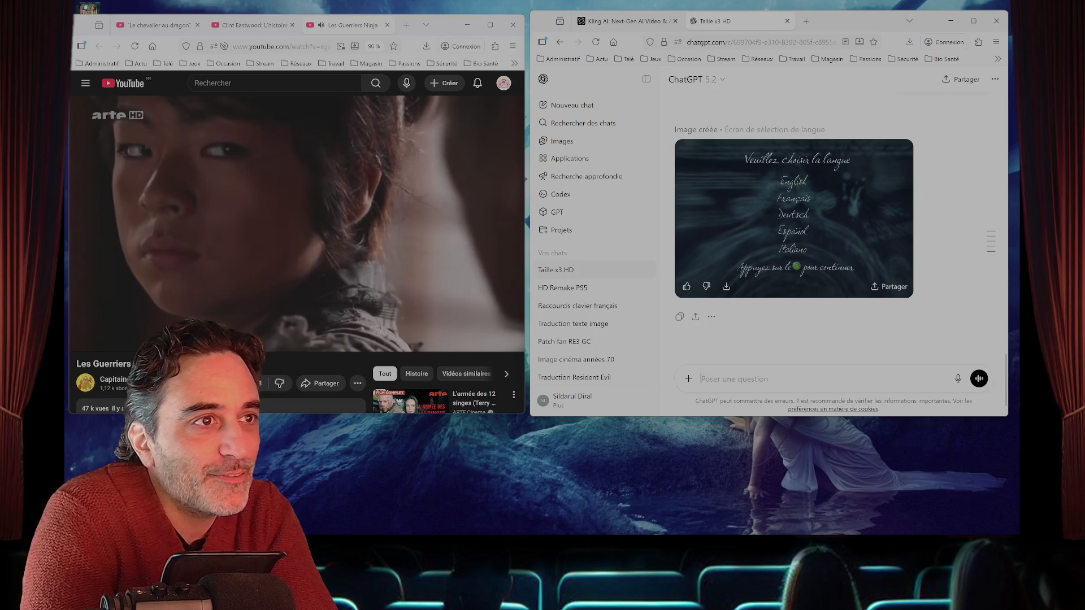
click(726, 287)
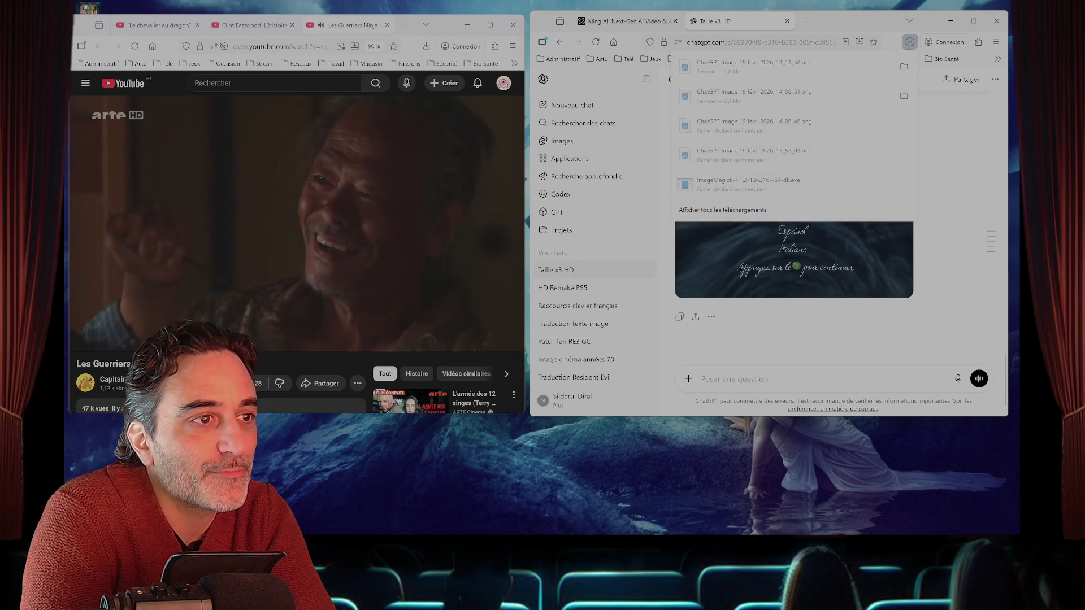
key(Escape)
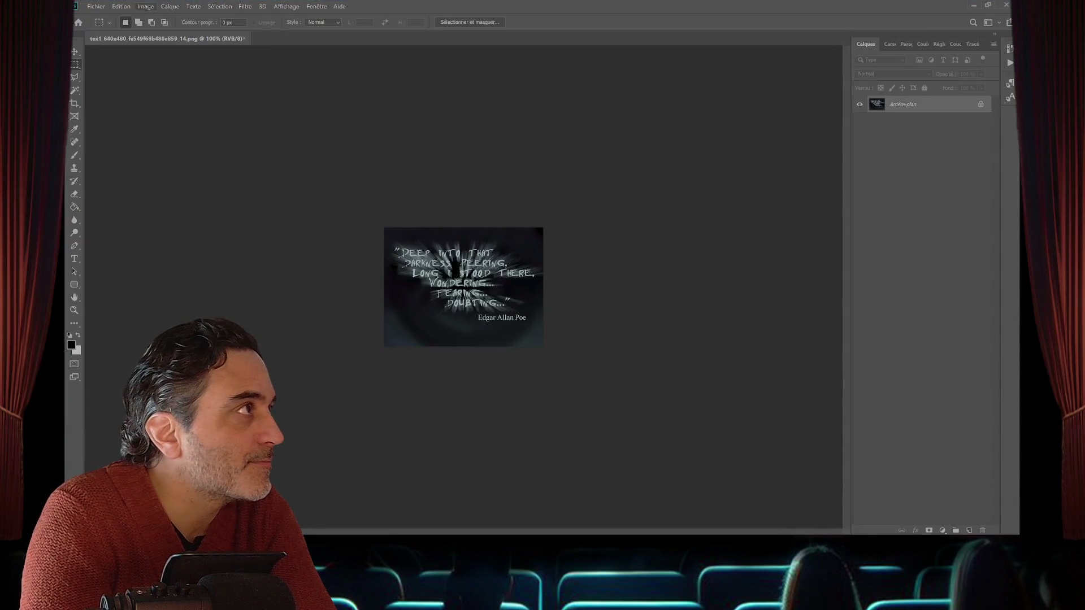
- Open the 640x480 Poe quote texture from recent files and zoom in
click(145, 6)
key(Escape)
key(h)
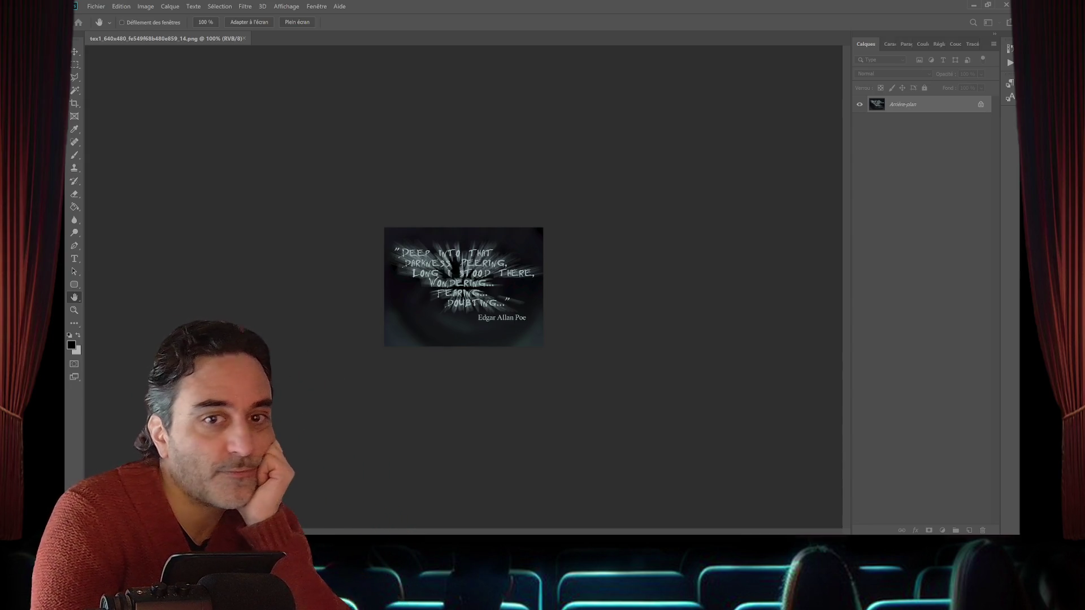
key(m)
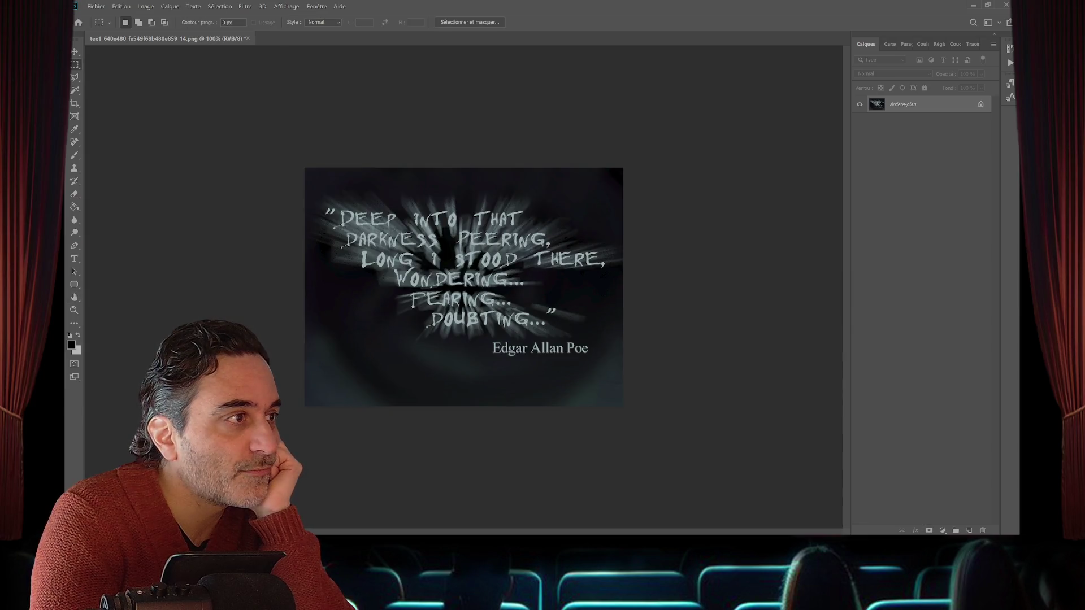
- Import and embed the downloaded ChatGPT quote image from the Téléchargements folder
click(96, 7)
click(141, 176)
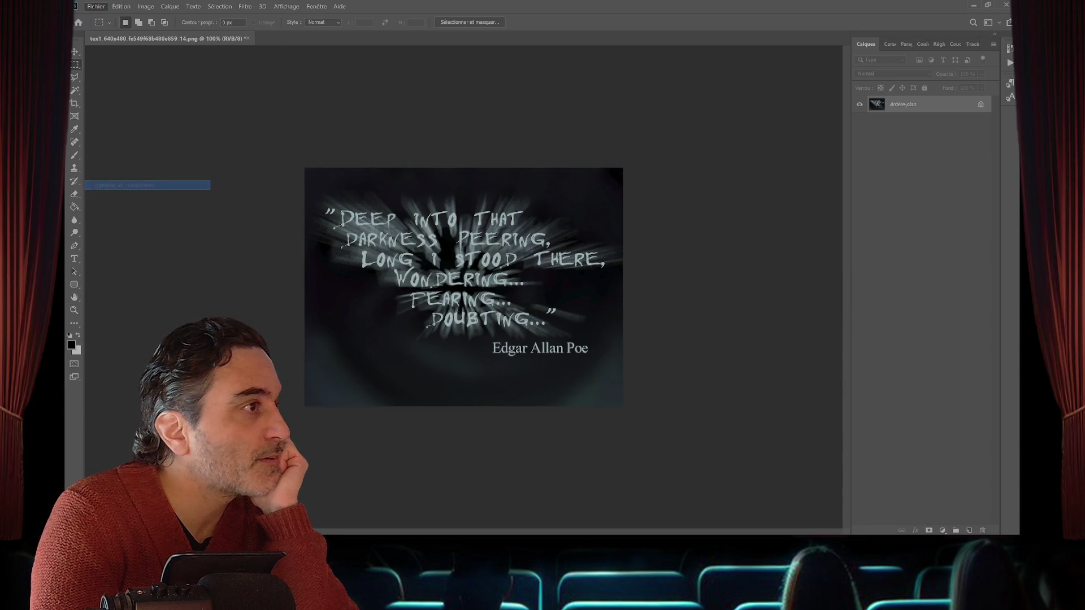
click(112, 144)
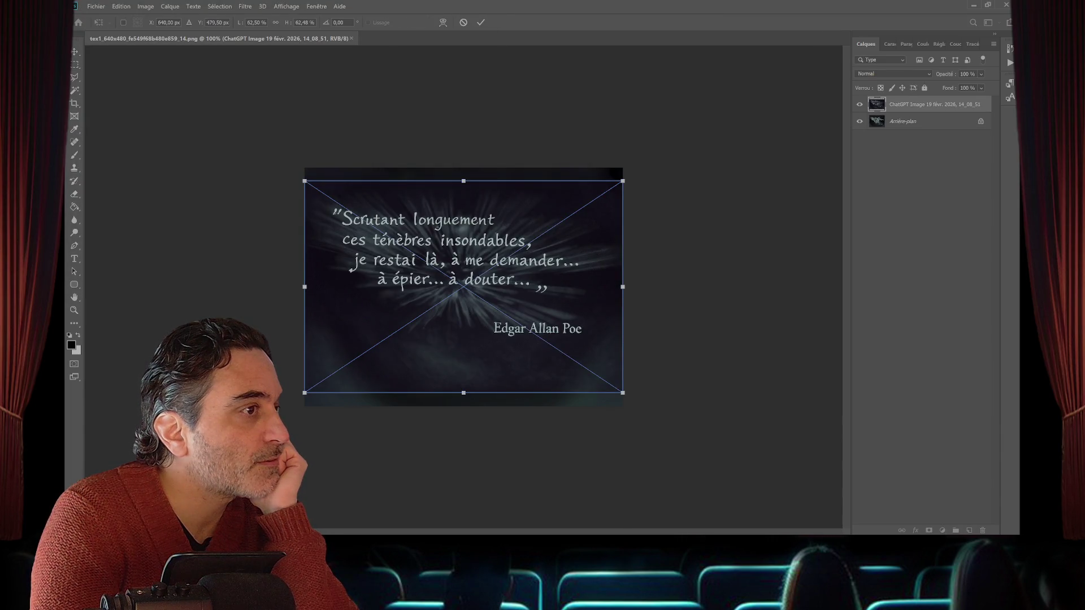
- Move and stretch the placed French quote image to fill the 640x480 texture, then commit it
mouse_move(455, 295)
mouse_down()
mouse_move(567, 282)
mouse_move(447, 292)
mouse_up()
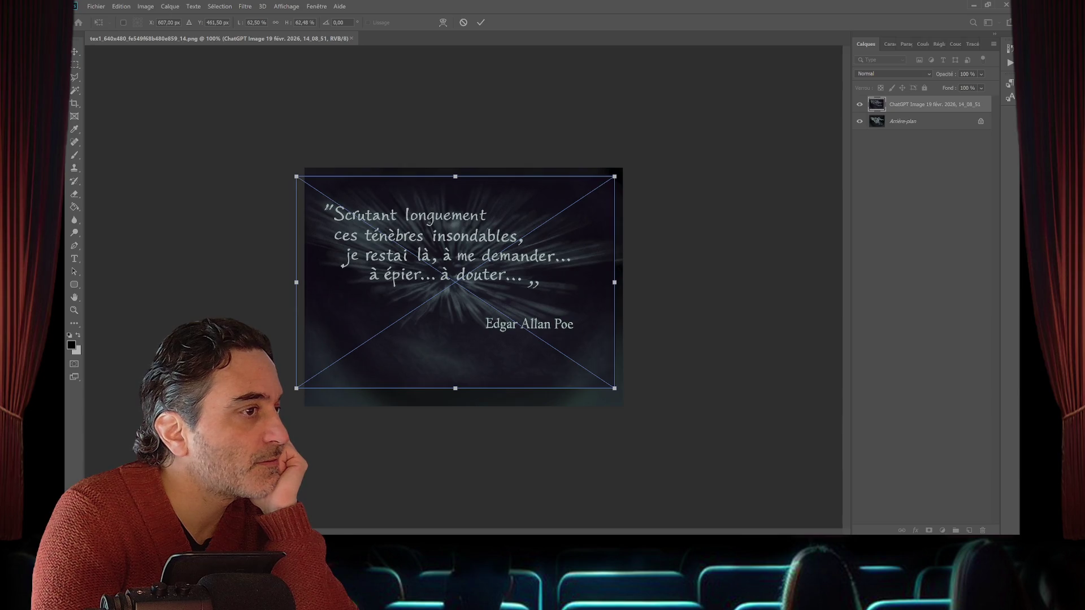
drag(614, 388, 640, 405)
drag(296, 177, 287, 170)
drag(640, 170, 645, 166)
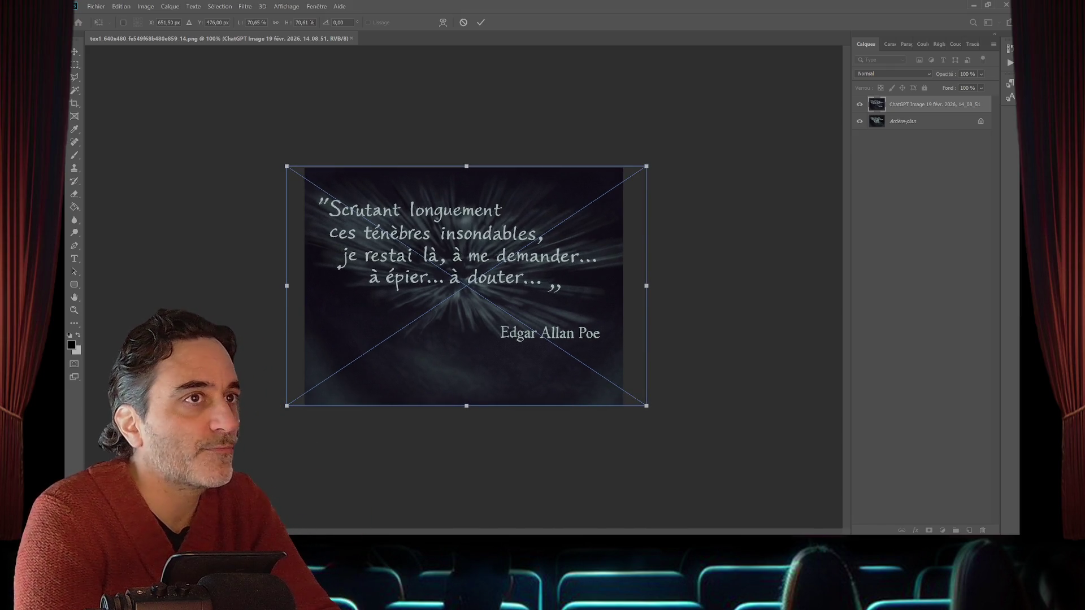
key(Return)
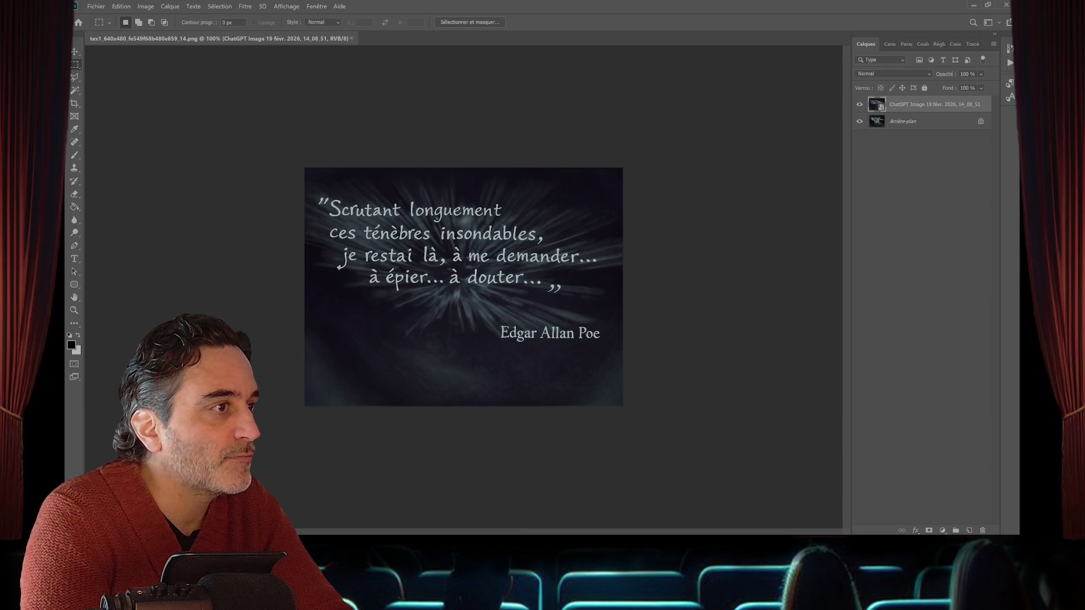
- Nudge the French quote layer slightly down and toggle its visibility to check alignment
key(v)
drag(367, 194, 366, 196)
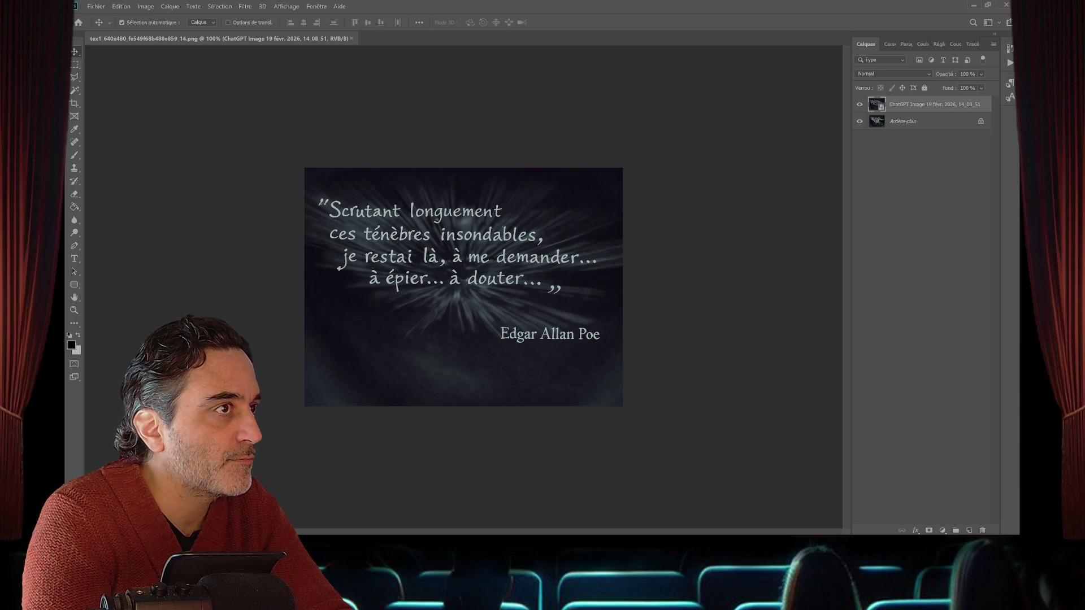
click(859, 105)
click(859, 104)
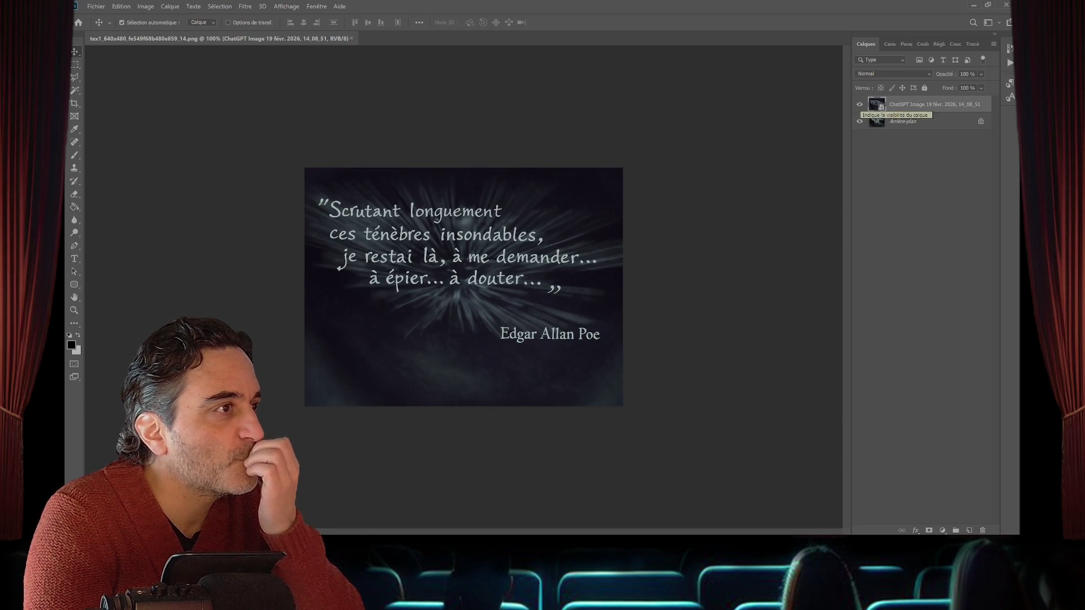
click(859, 105)
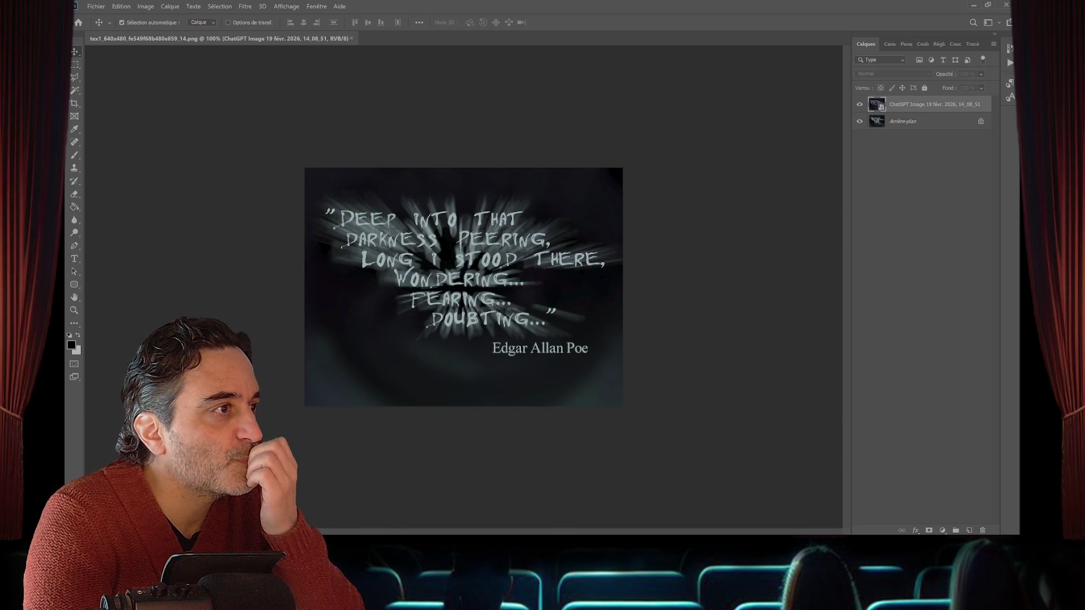
click(859, 105)
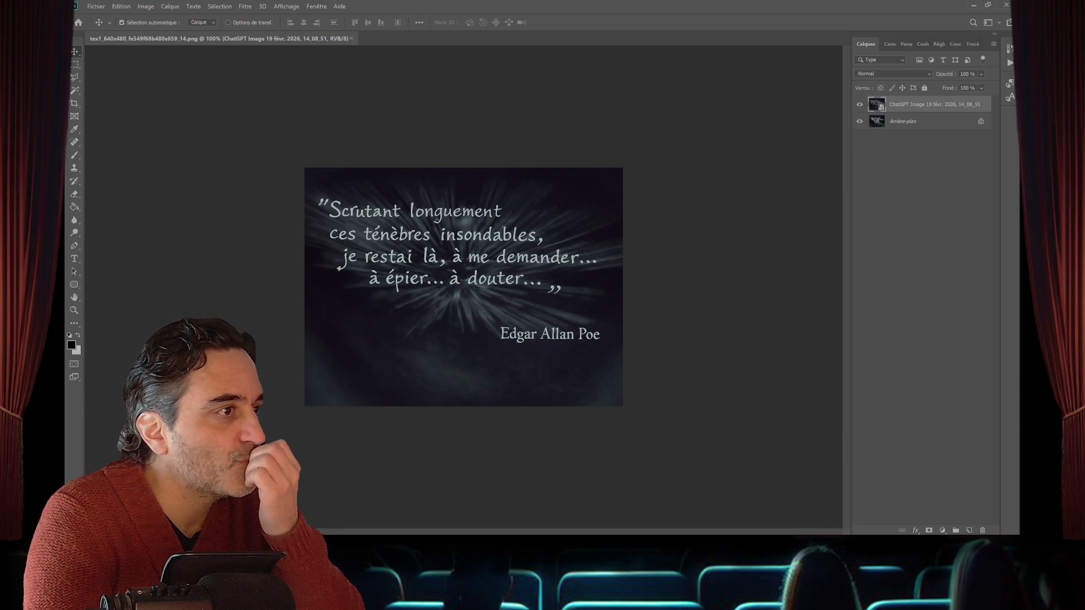
click(859, 104)
click(859, 104)
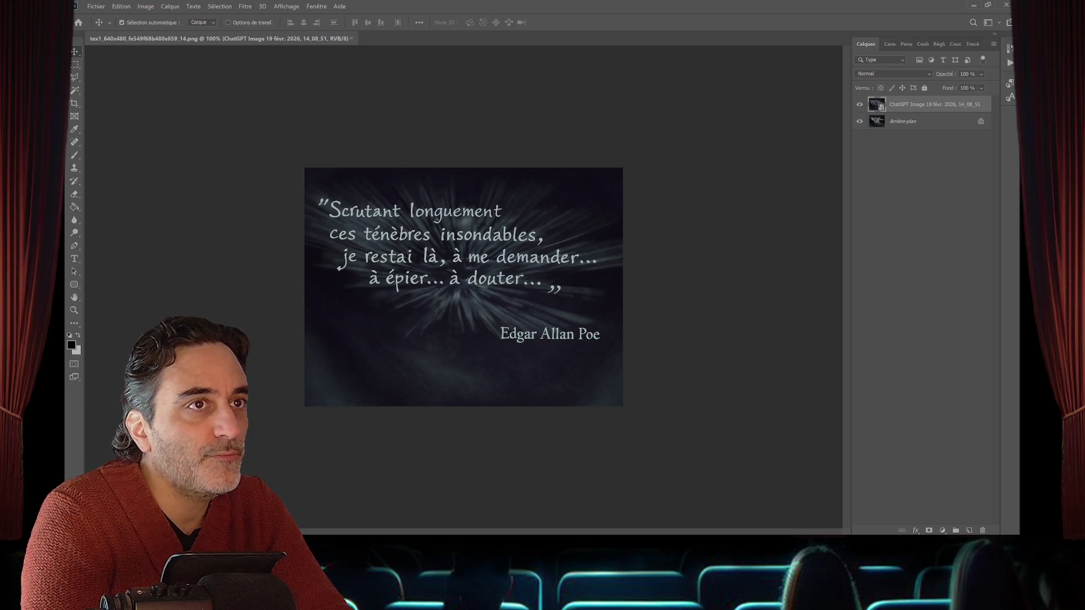
- Flatten the French quote texture with Aplatir l'image, save and close it, then quit Photoshop
right_click(870, 97)
click(904, 207)
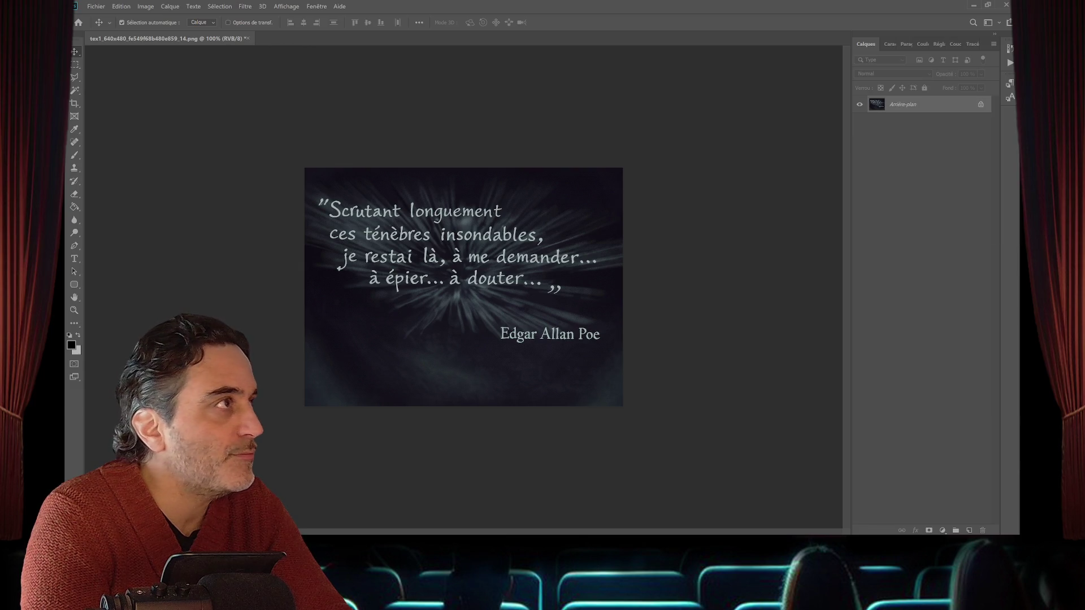
key(ctrl+w)
key(n)
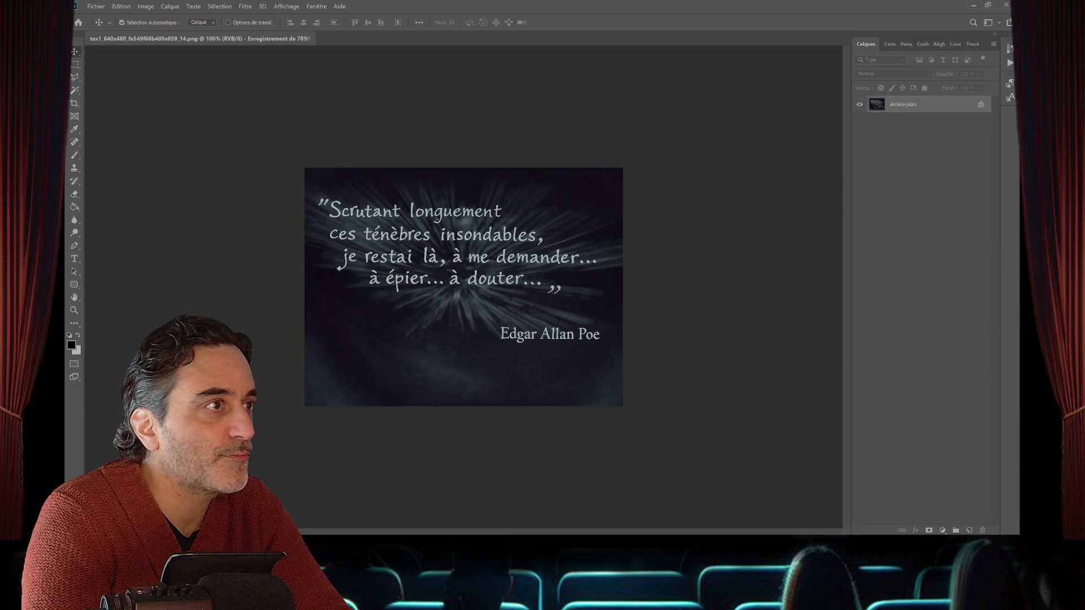
key(ctrl+q)
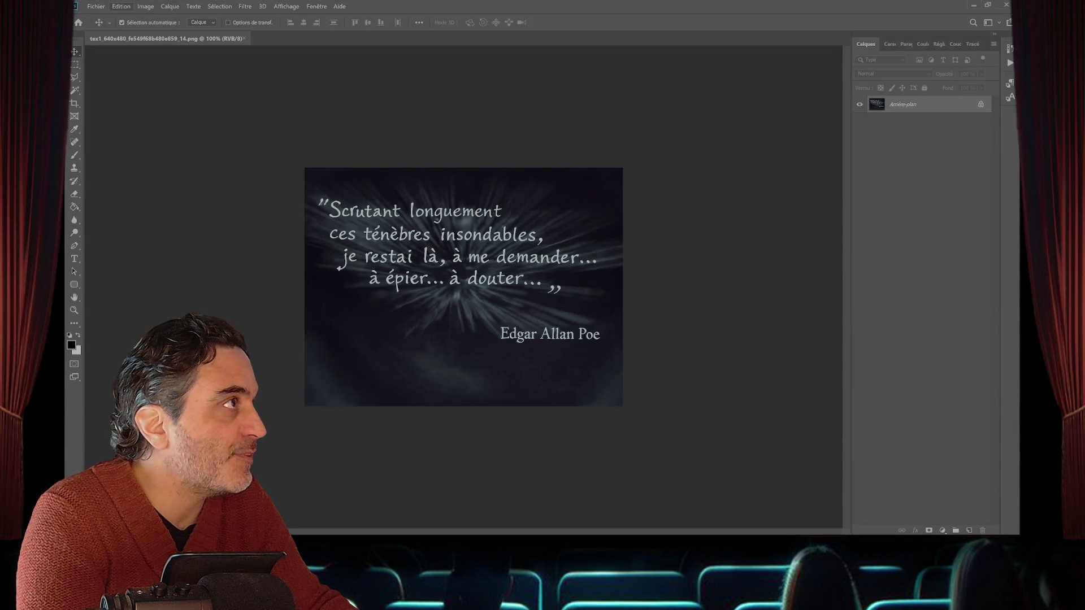
- Flip the 640x480 Poe texture via Edition > Transformation > Symétrie axe vertical and save it
click(145, 6)
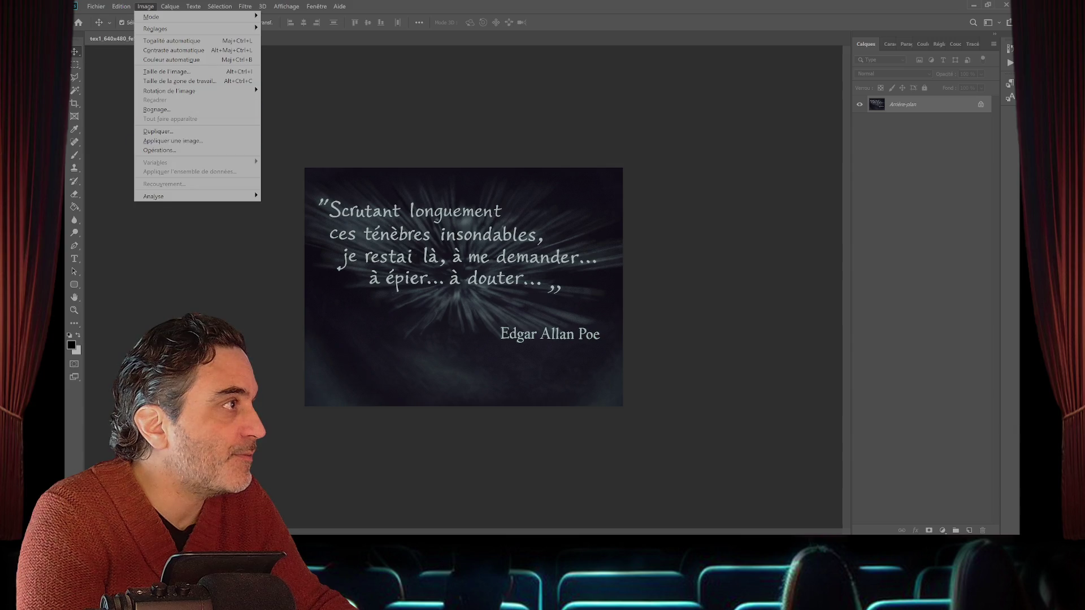
mouse_move(121, 6)
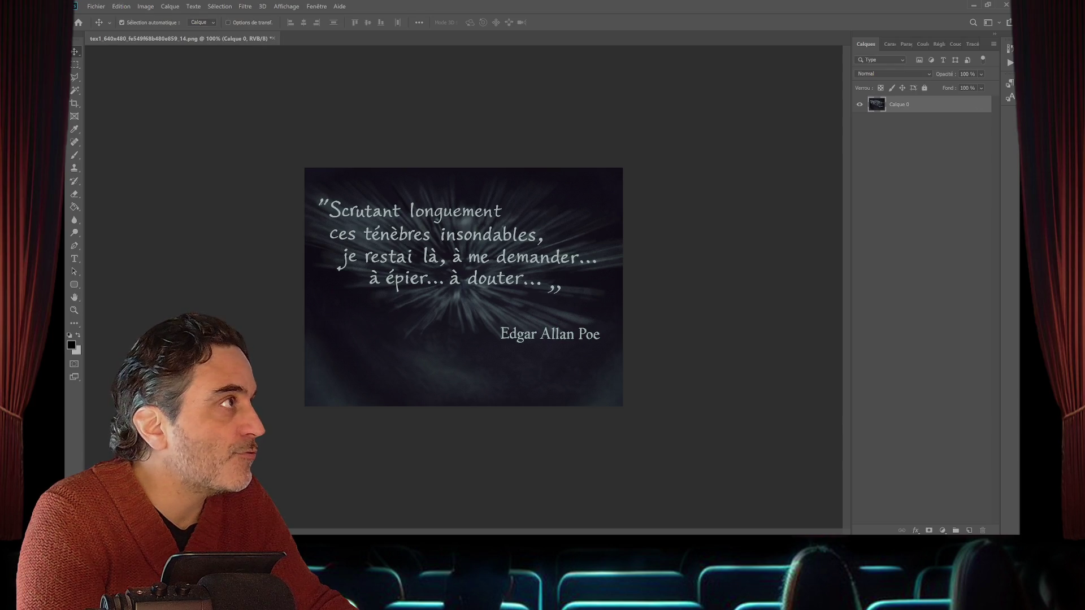
click(121, 7)
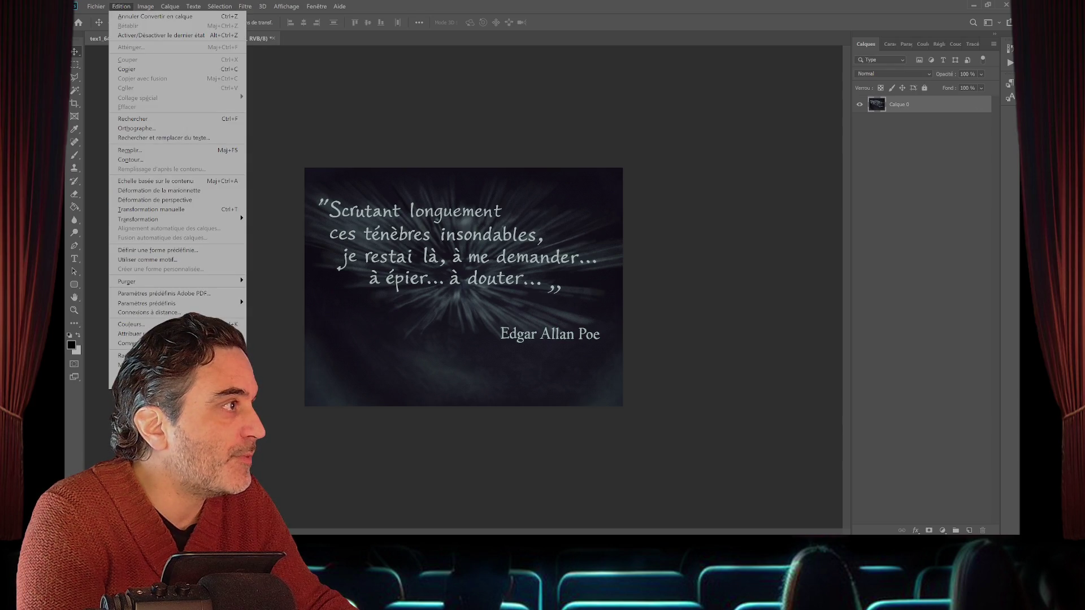
mouse_move(138, 219)
click(276, 376)
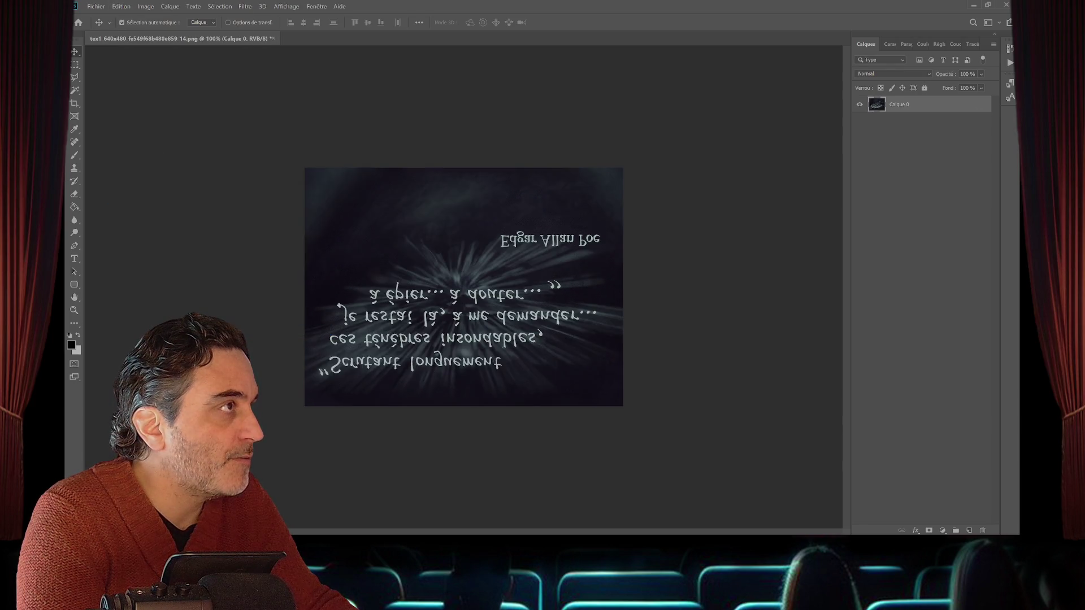
key(ctrl+s)
key(Return)
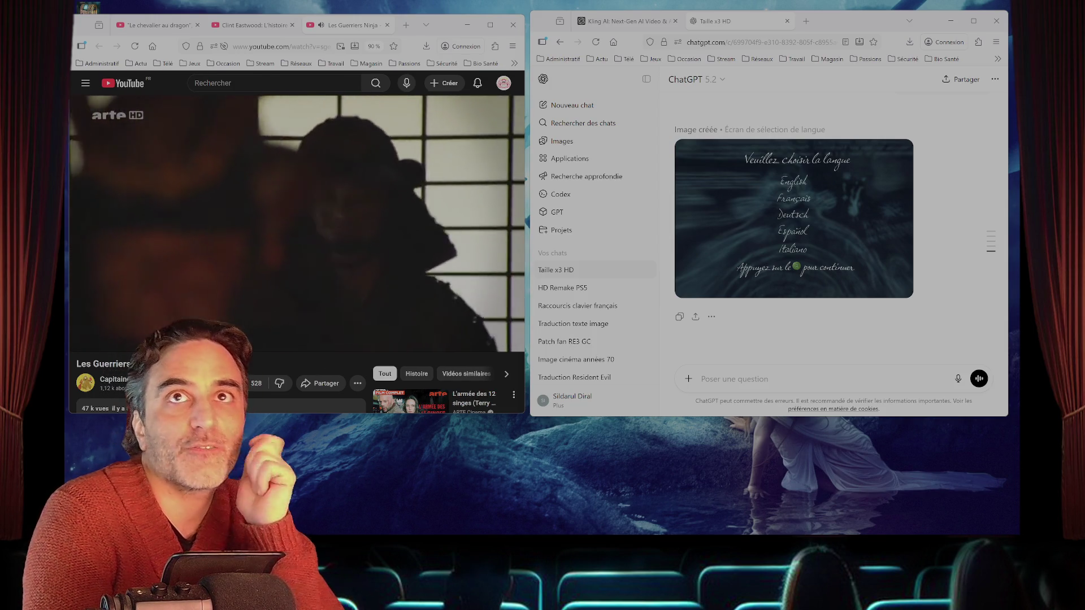
- Look over the generated 'Veuillez choisir la langue' image in ChatGPT, then return to Photoshop
mouse_move(847, 533)
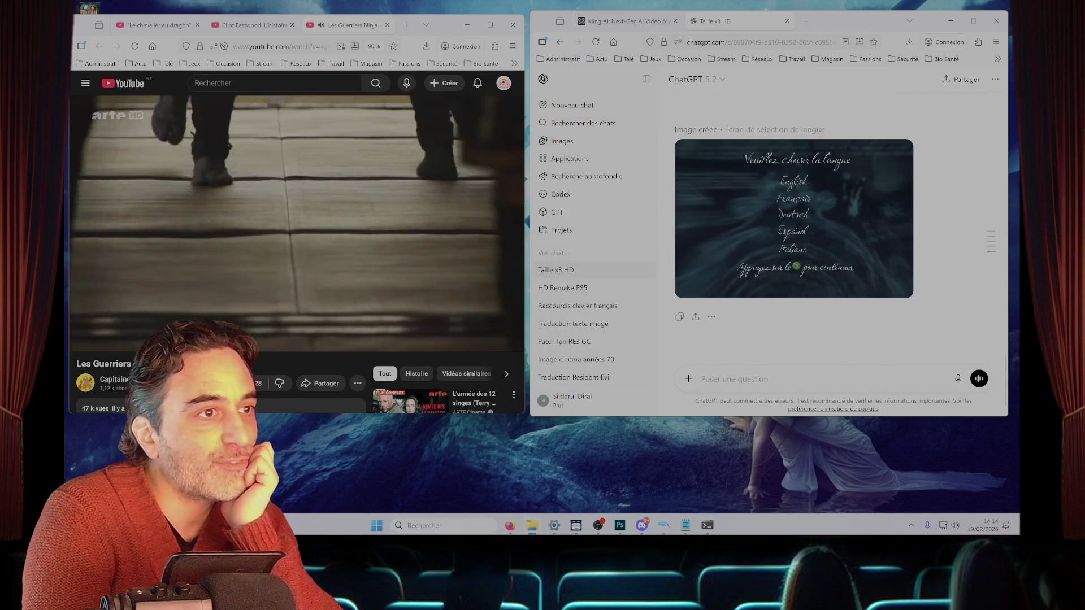
mouse_move(794, 220)
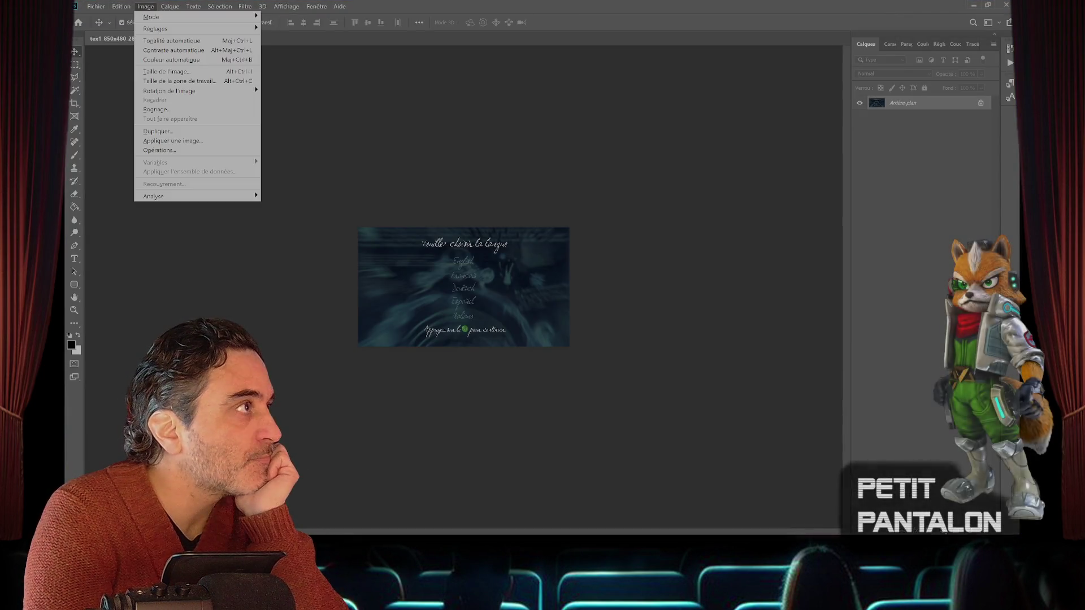
- Fit the texture to the window and place the ChatGPT language image with Importer et incorporer
key(h)
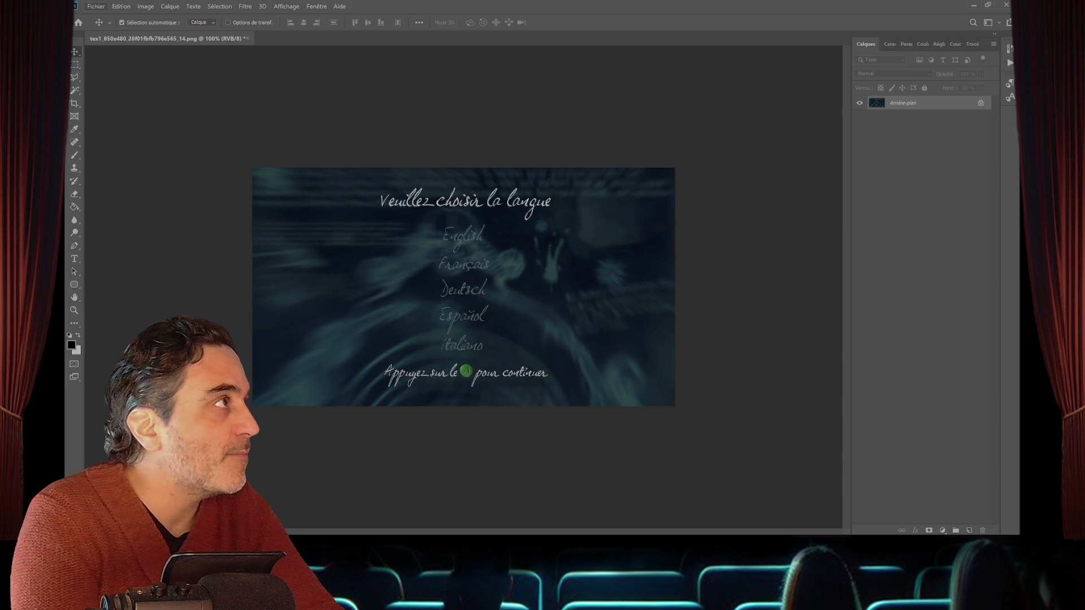
click(96, 6)
click(125, 185)
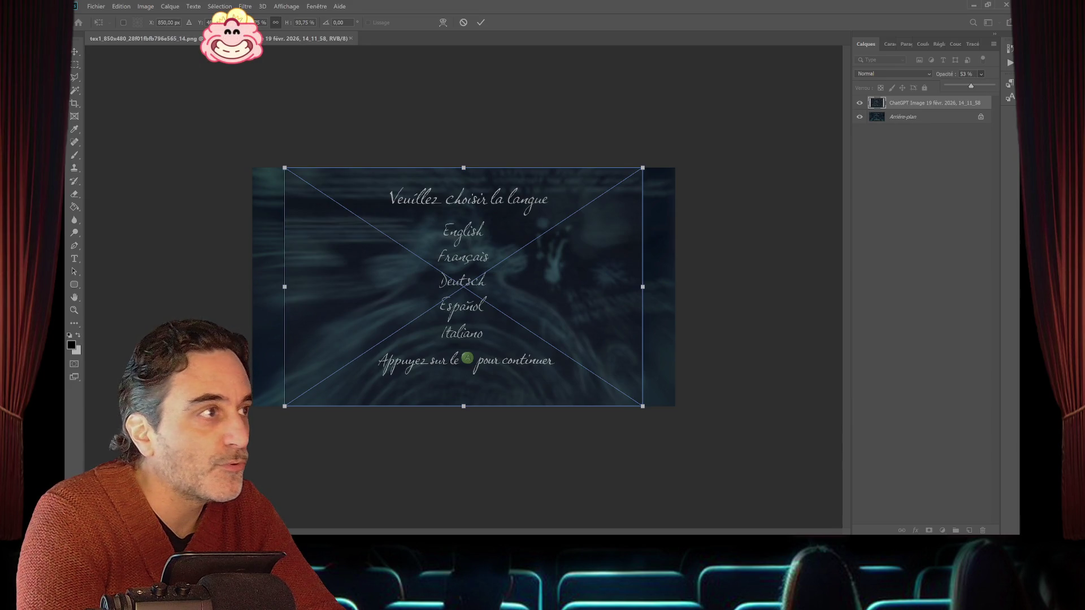
- Lower the placed image's opacity, move and nudge it onto the menu text, and commit
key(0)
drag(491, 218, 497, 236)
key(Right)
key(Up)
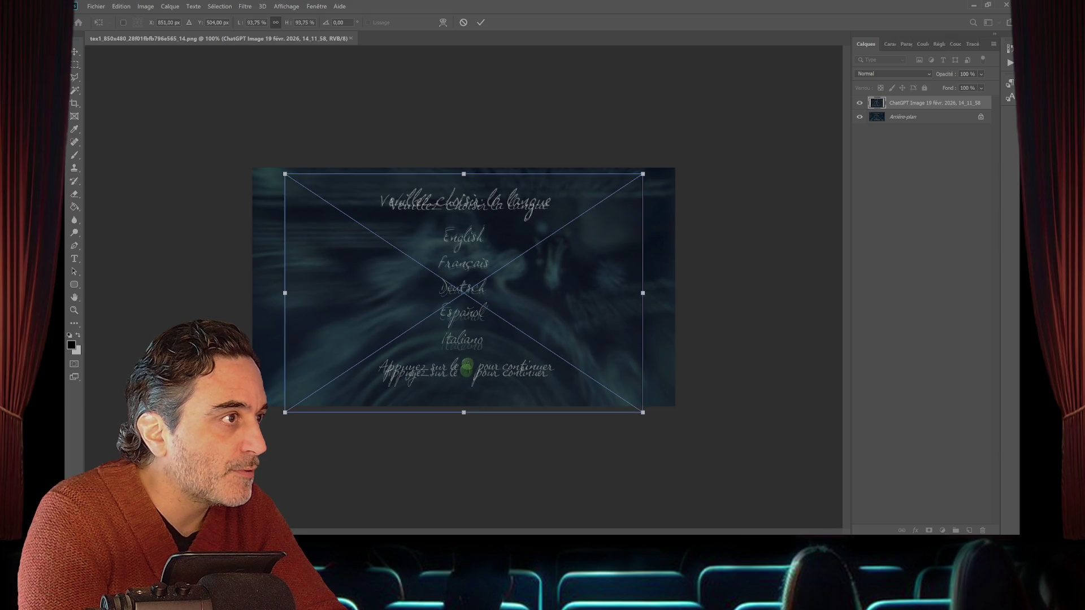
key(Right)
key(Right)
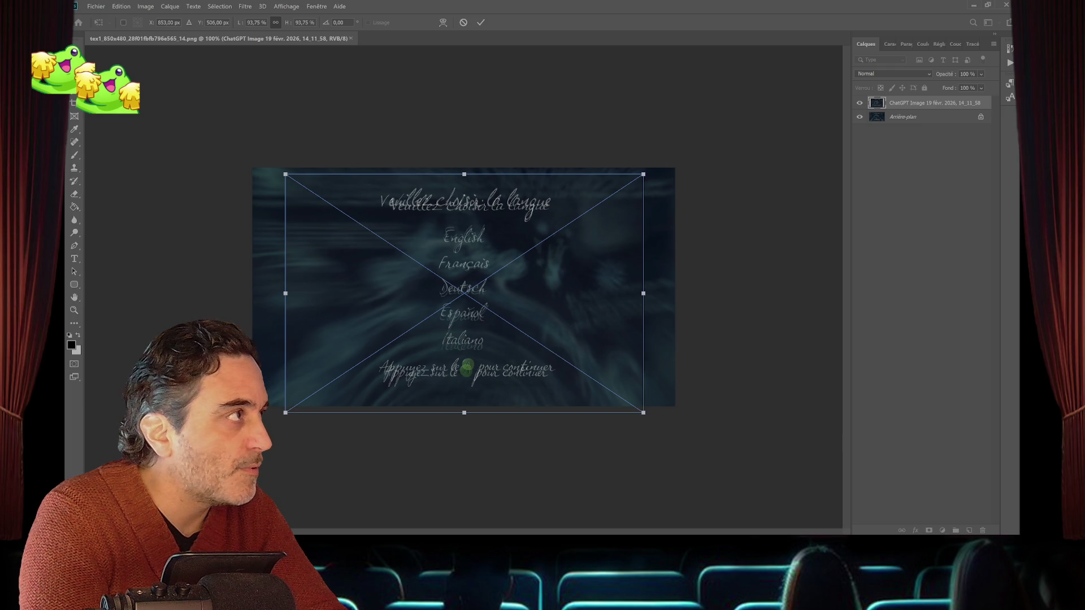
key(Return)
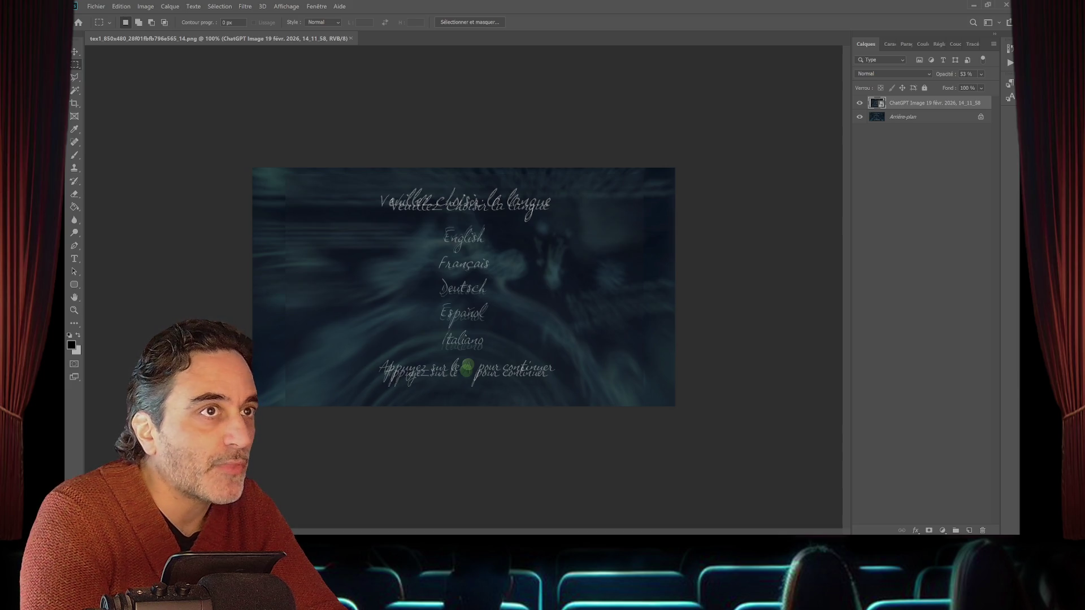
- Scale the ChatGPT layer to about 100.8% and align its text lines with the original
click(121, 6)
mouse_move(186, 209)
click(313, 231)
drag(285, 174, 269, 163)
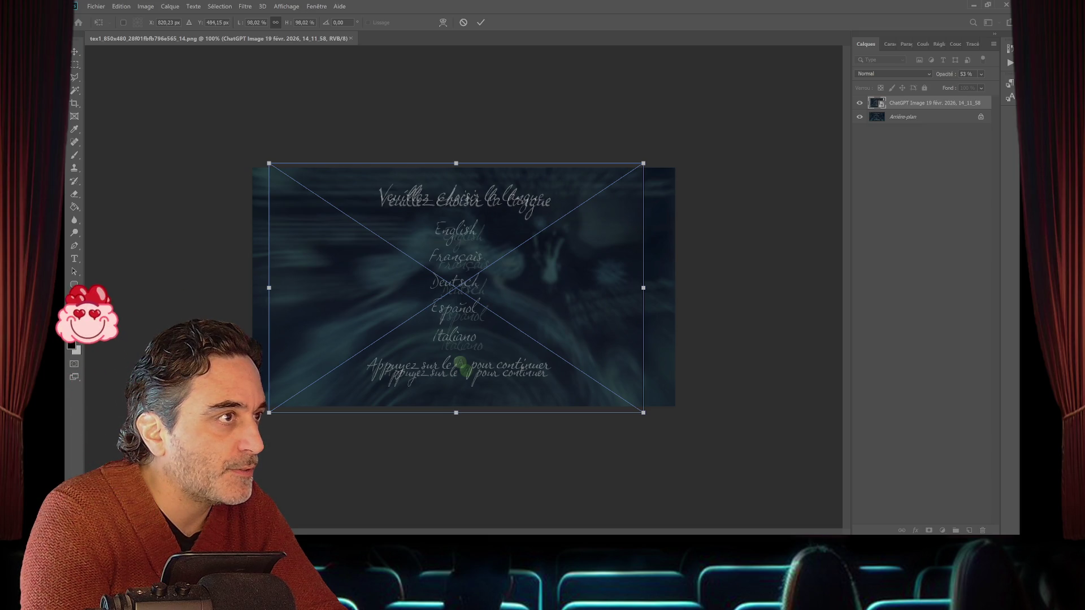
drag(597, 259, 598, 263)
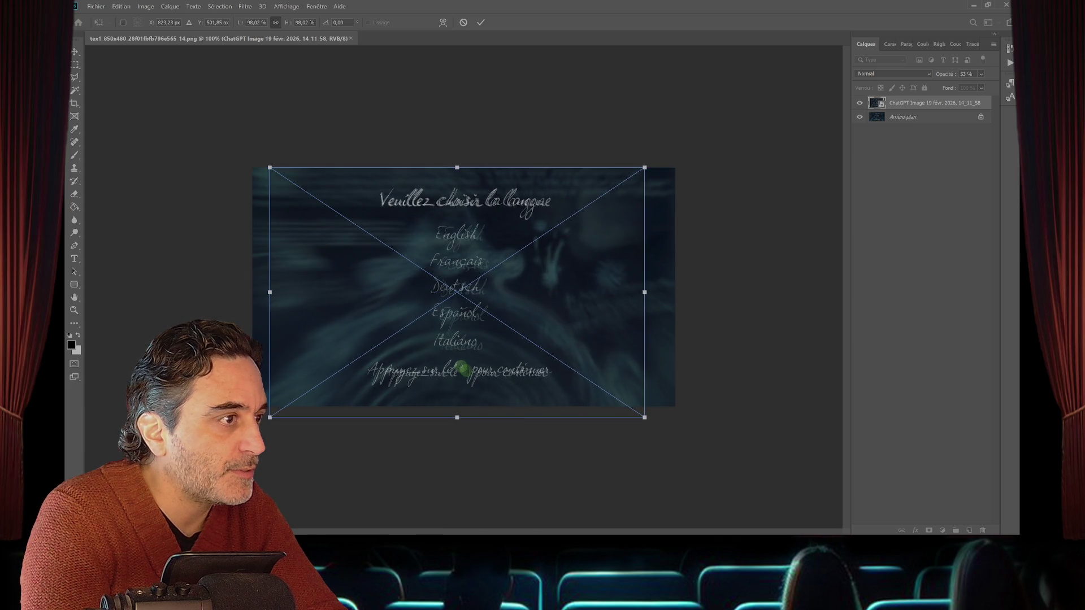
drag(644, 417, 655, 424)
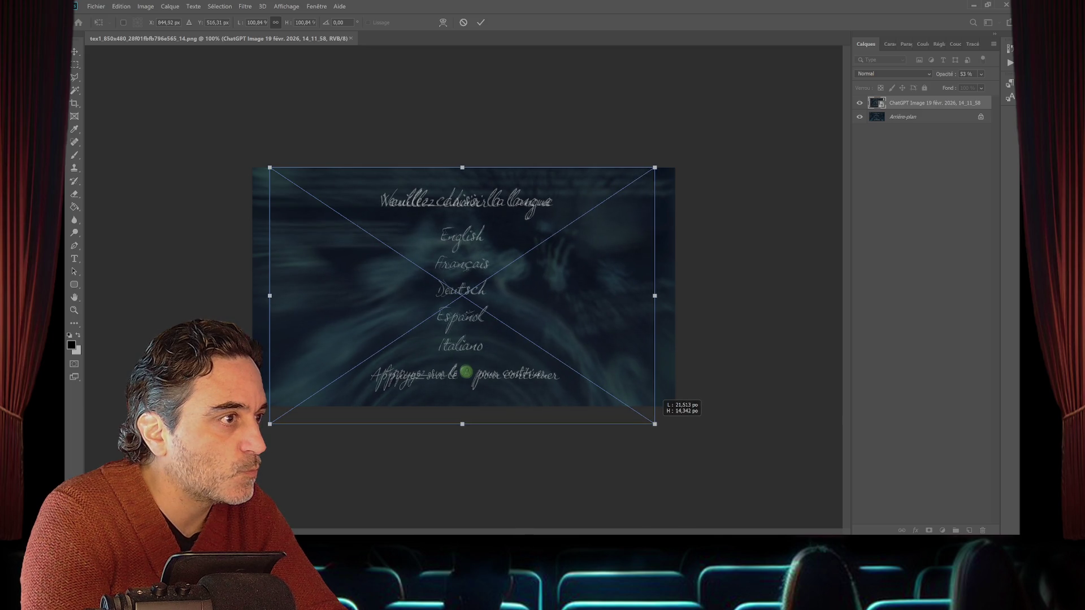
key(Up)
key(Right)
key(Right)
key(Right)
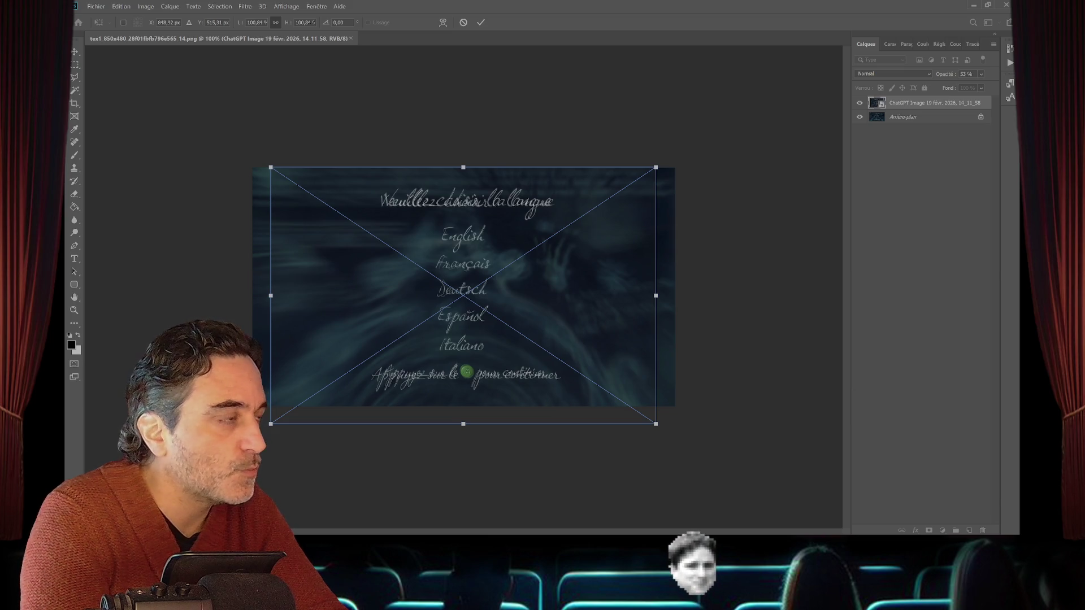
key(Return)
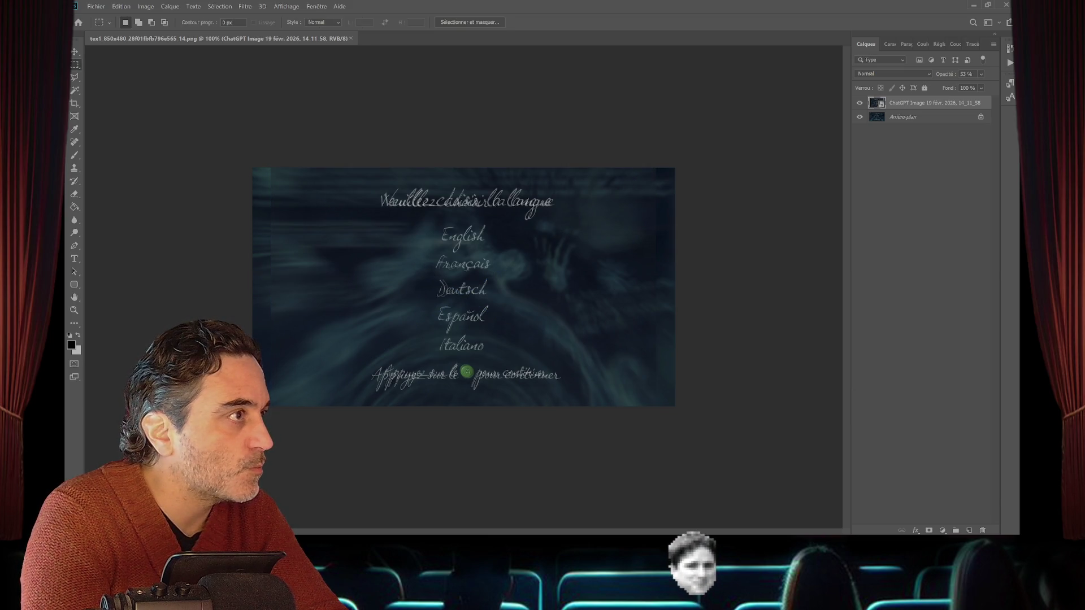
mouse_move(253, 168)
mouse_down()
mouse_move(338, 403)
mouse_move(359, 406)
mouse_up()
- Rasterize the ChatGPT image layer with Pixelliser le calque
click(121, 7)
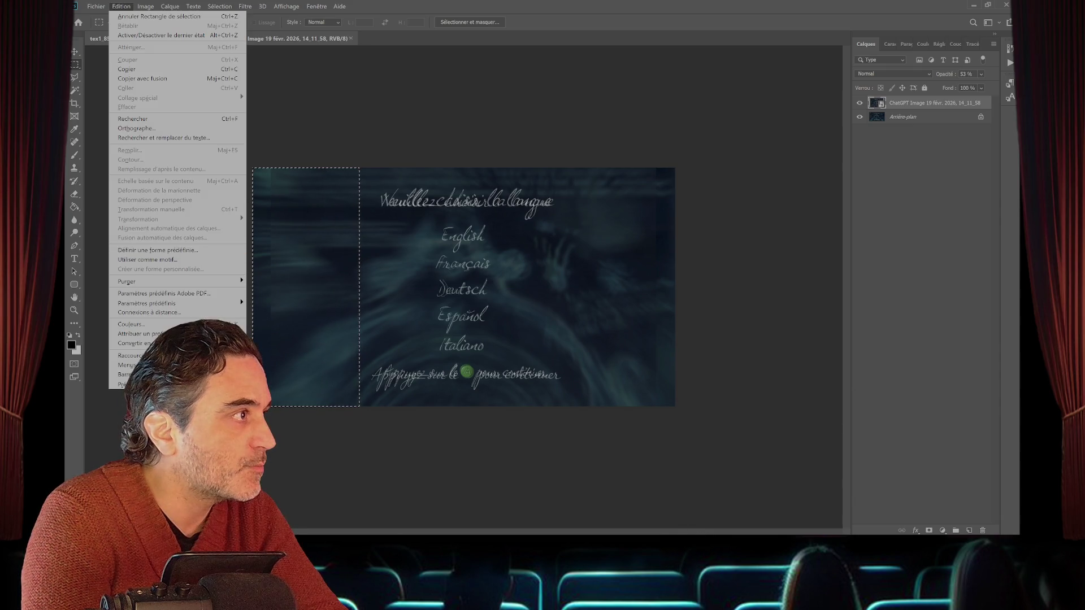
key(Escape)
right_click(932, 103)
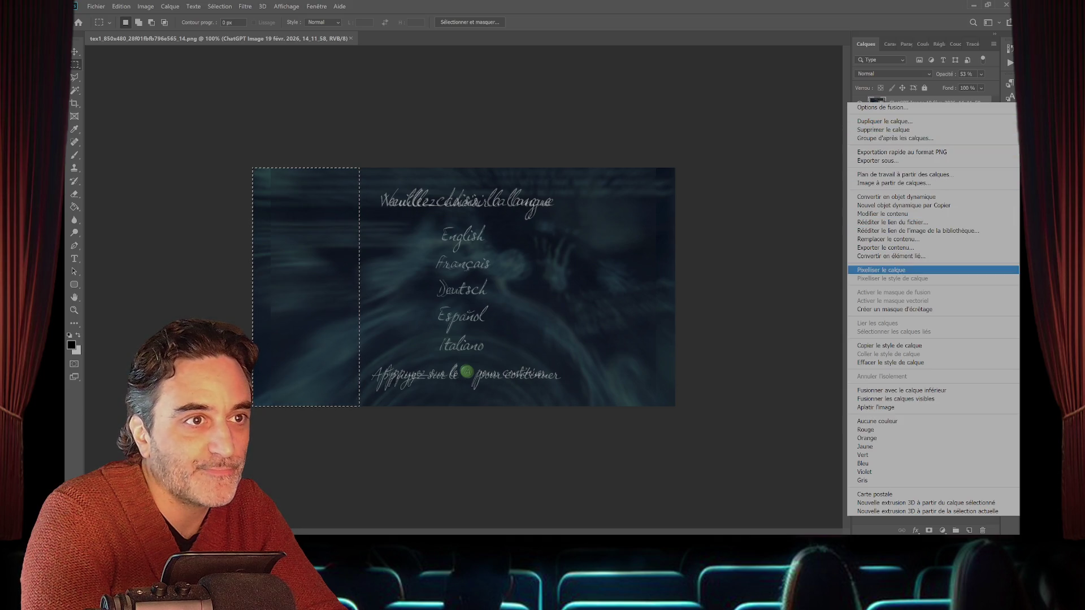
click(881, 270)
- Try stretching the selected left strip past the canvas edge, then cancel it
click(121, 6)
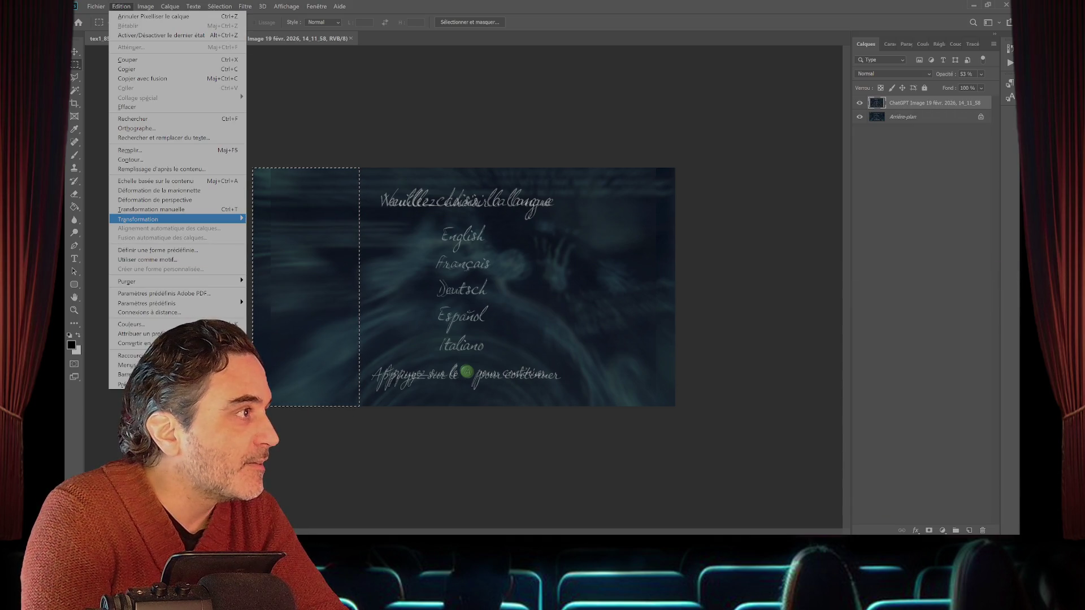
mouse_move(138, 219)
click(266, 240)
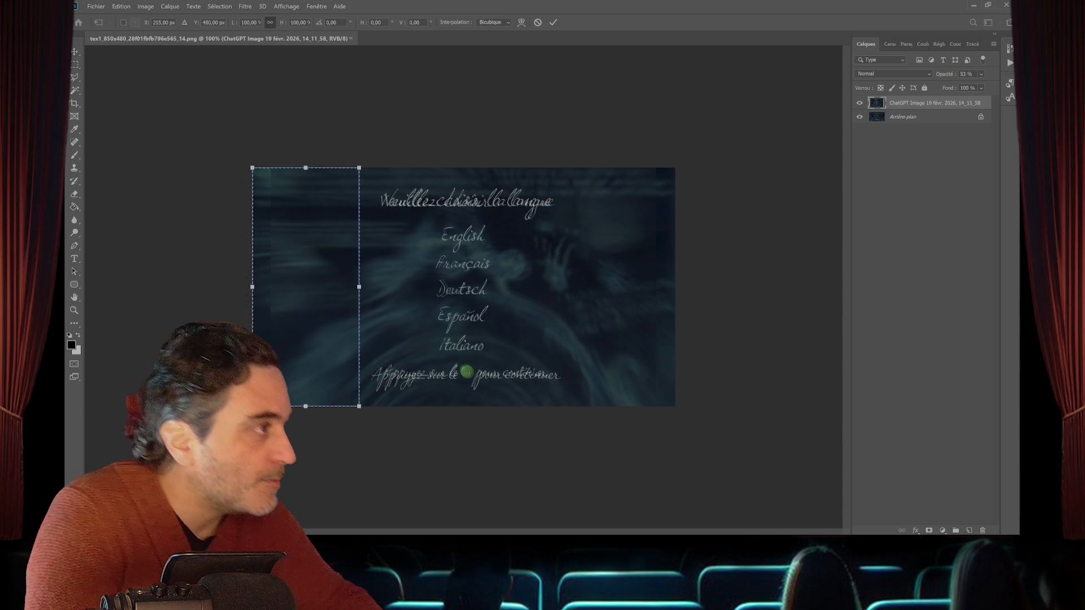
drag(252, 286, 231, 287)
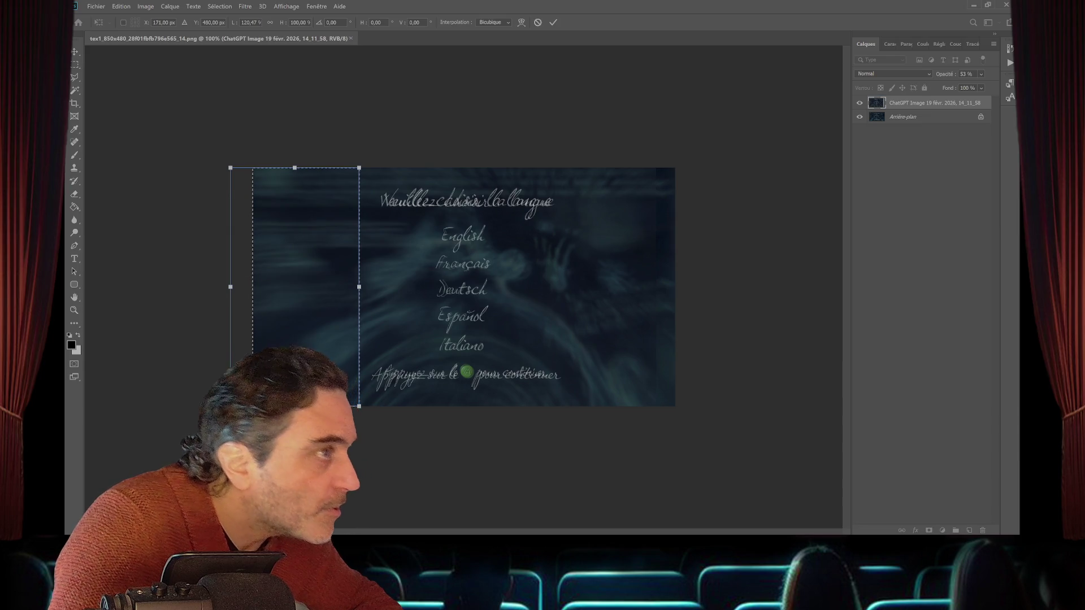
key(Escape)
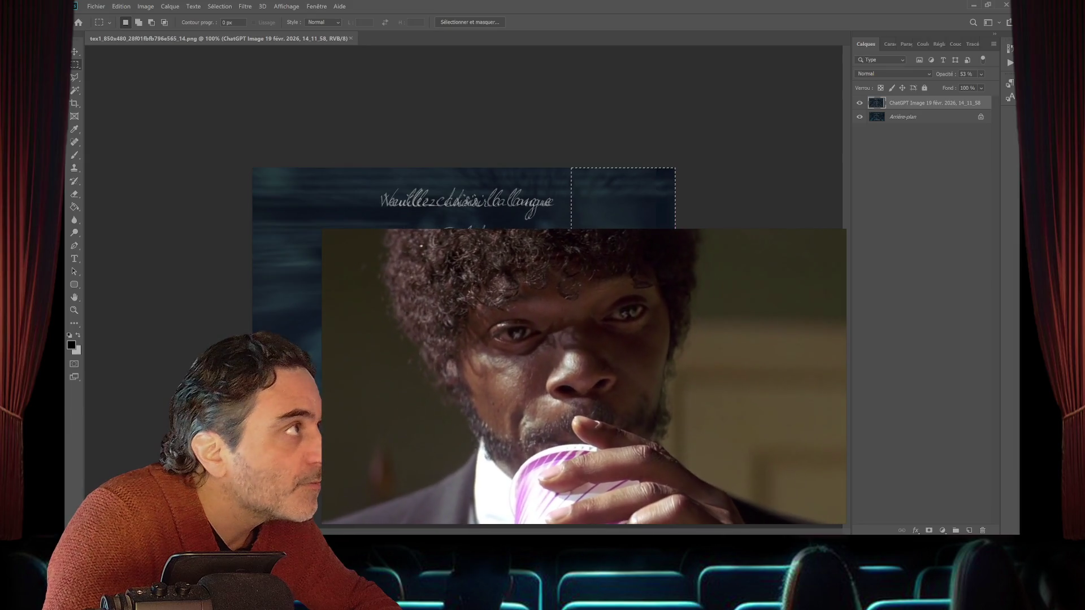
- Try stretching the right strip outward, cancel, and set the layer to 100% opacity
key(alt+e)
key(t)
key(Right)
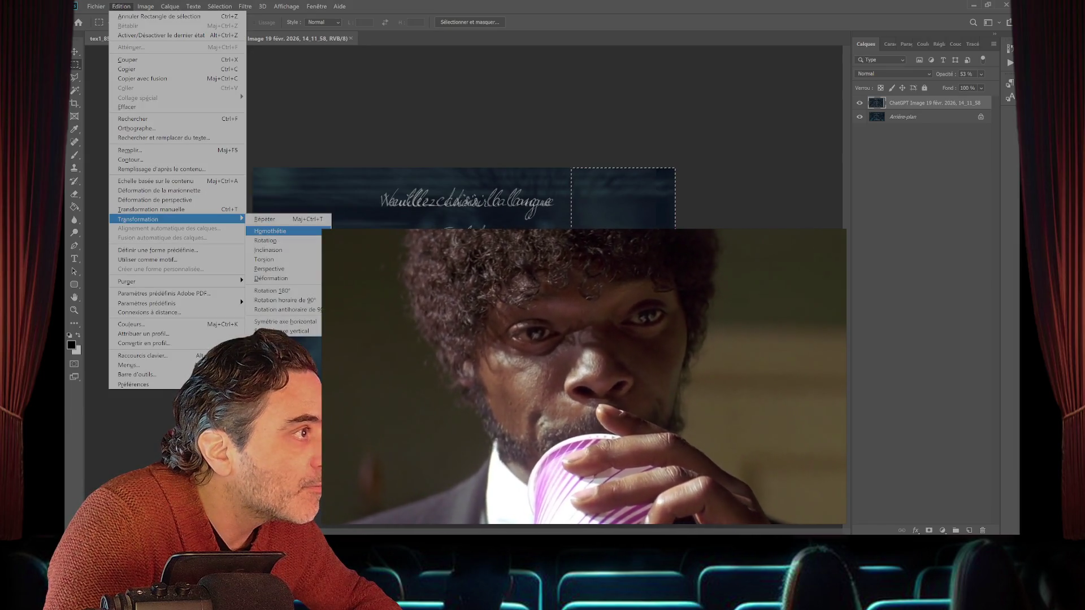
key(Return)
drag(675, 303, 700, 303)
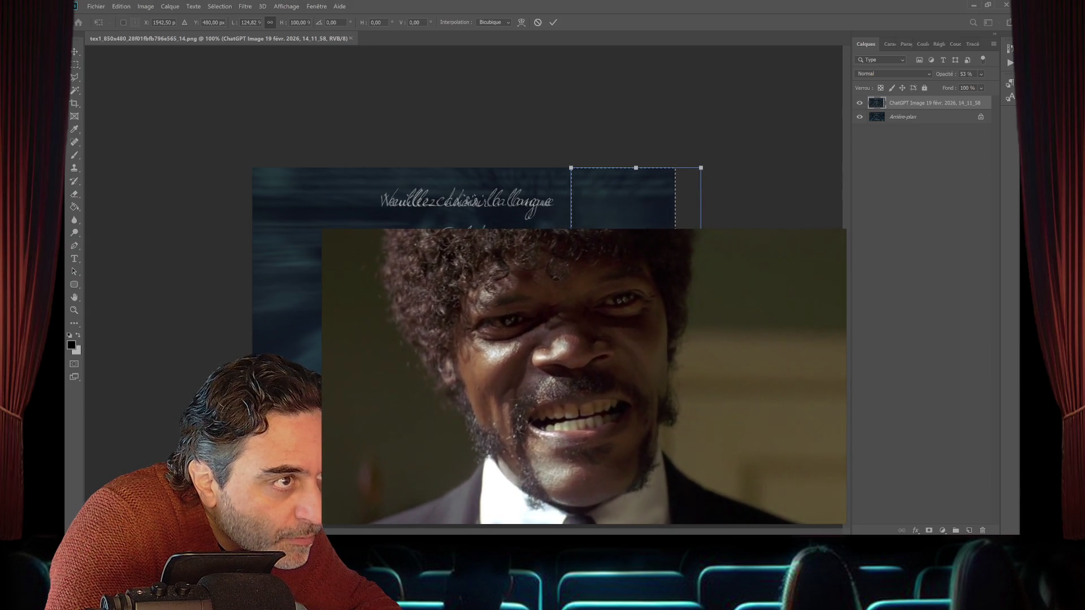
key(Escape)
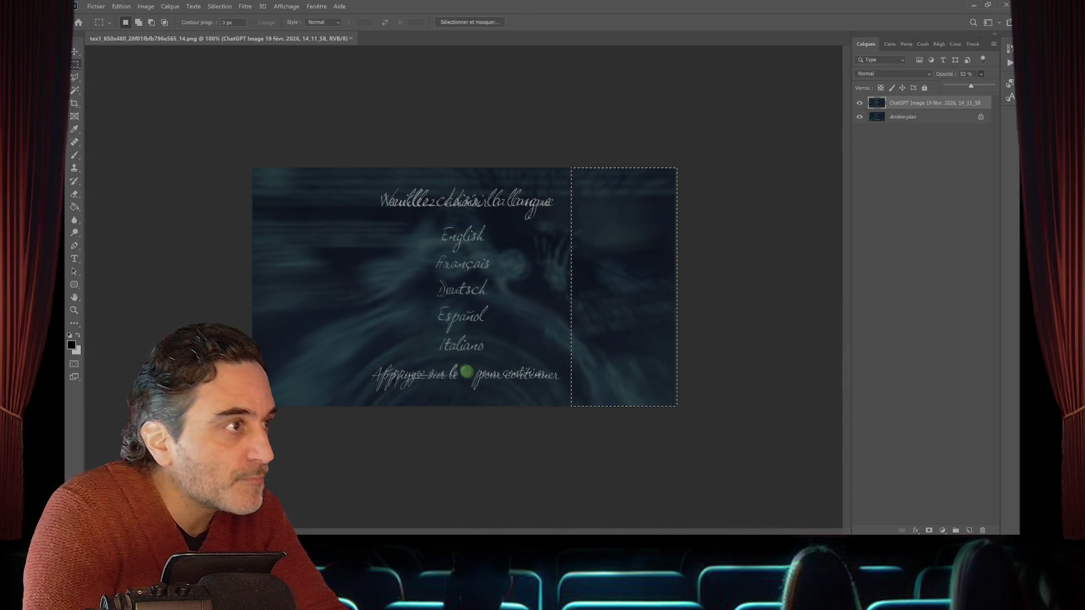
key(0)
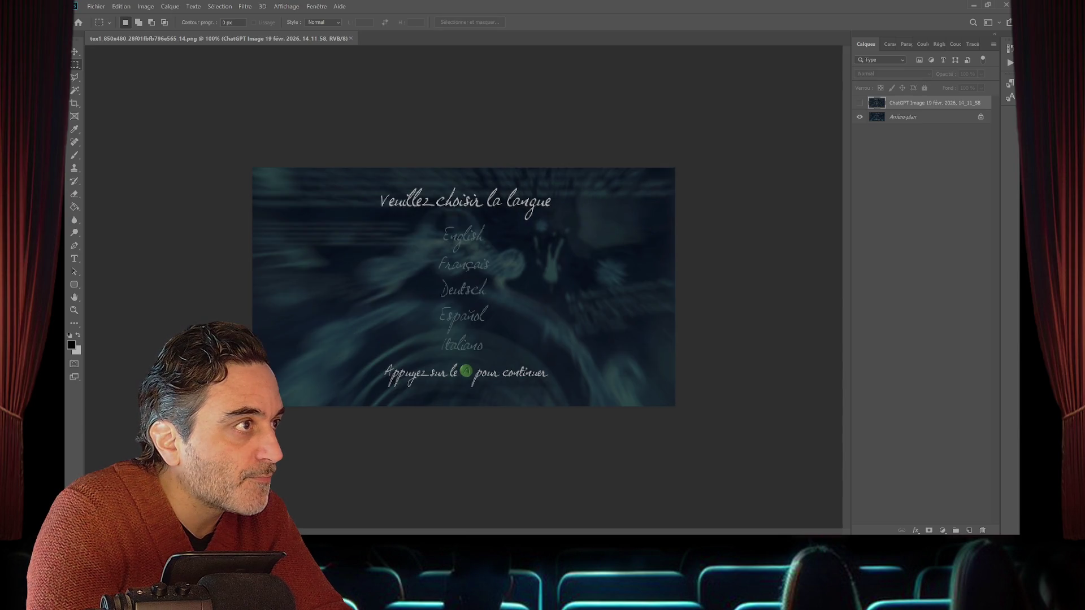
- Toggle the ChatGPT layer's visibility to compare it with the original texture
key(ctrl+comma)
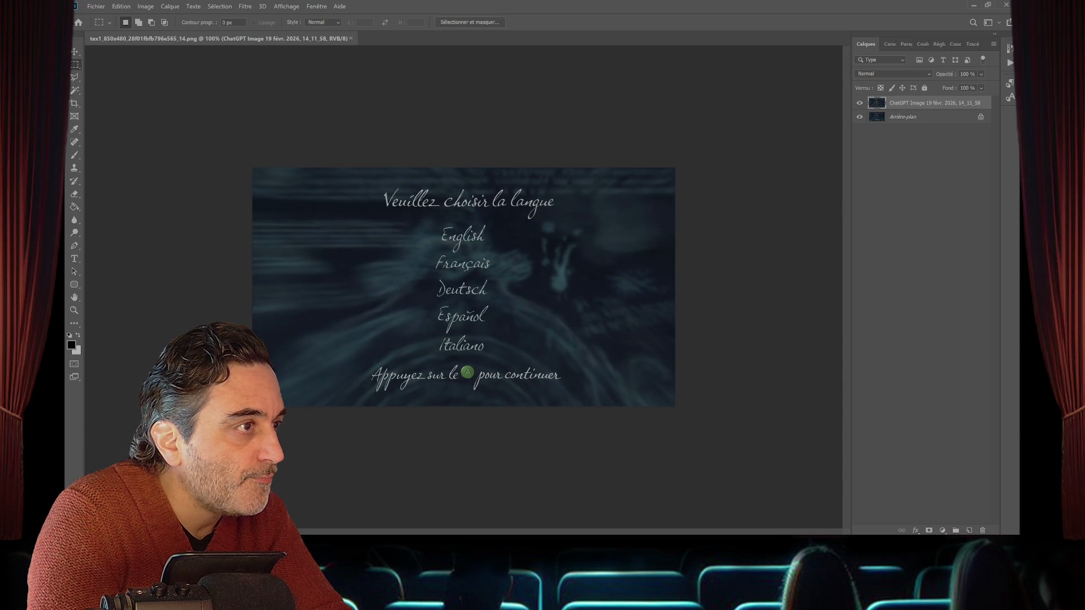
key(ctrl+comma)
key(ctrl+comma)
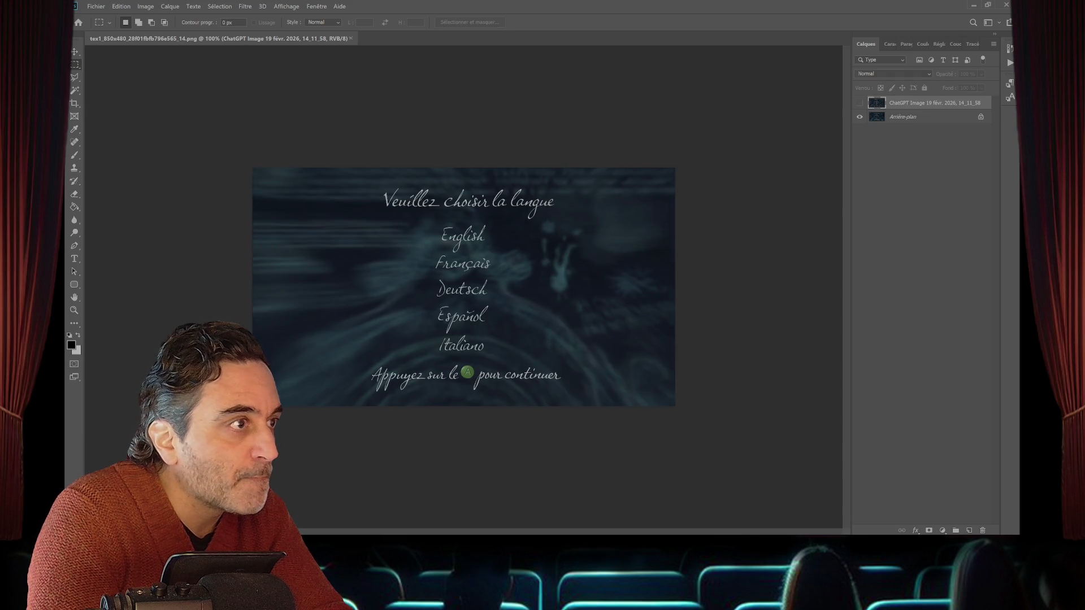
key(ctrl+comma)
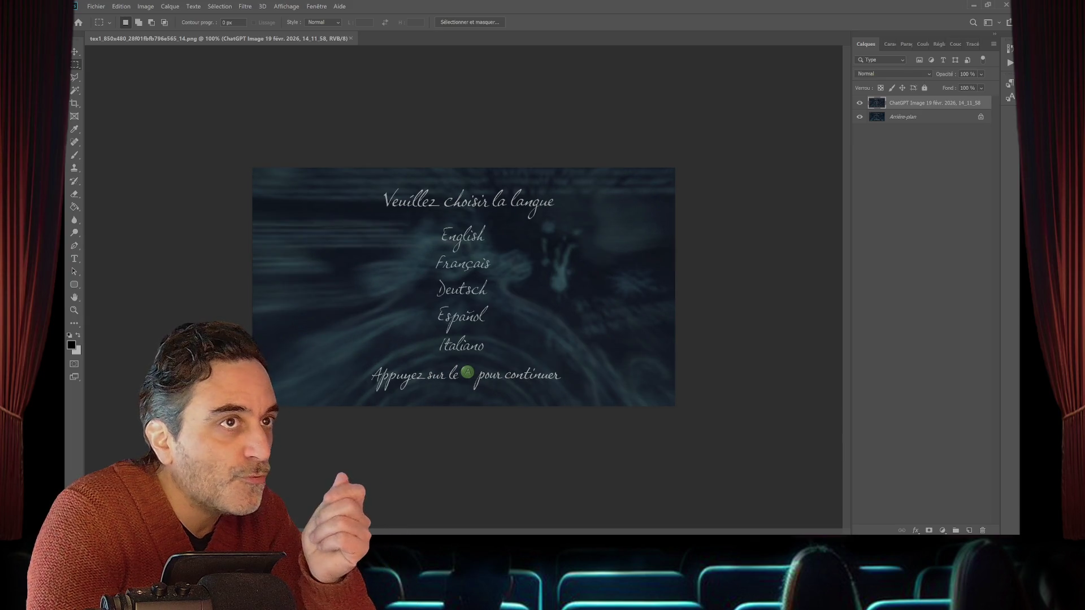
- Apply a Hue/Saturation adjustment with saturation +12 and a slight hue shift
key(alt+i)
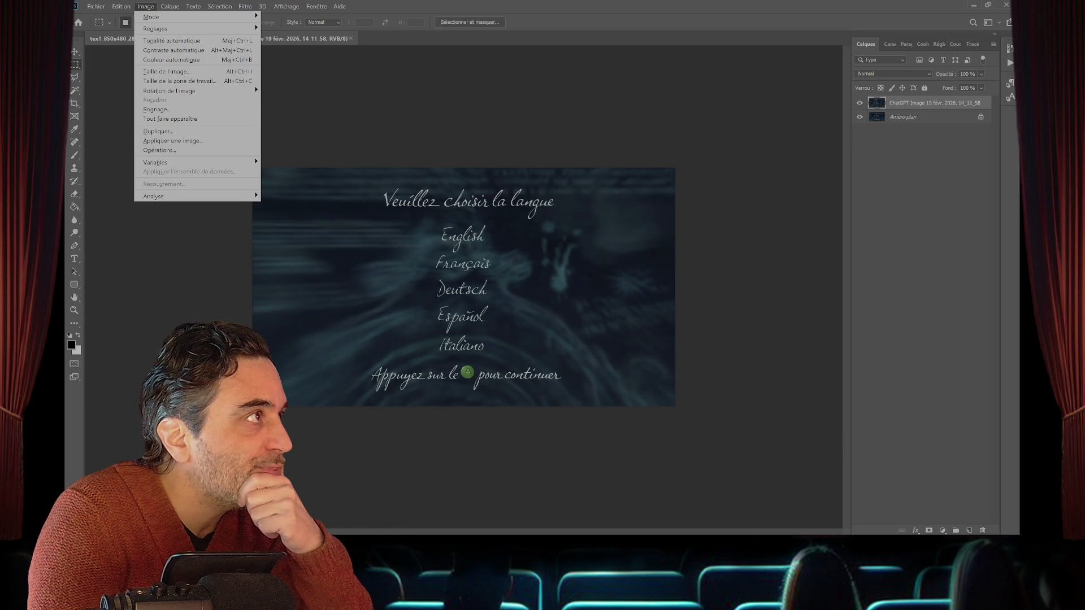
key(g)
key(Down)
key(Down)
key(Down)
key(Return)
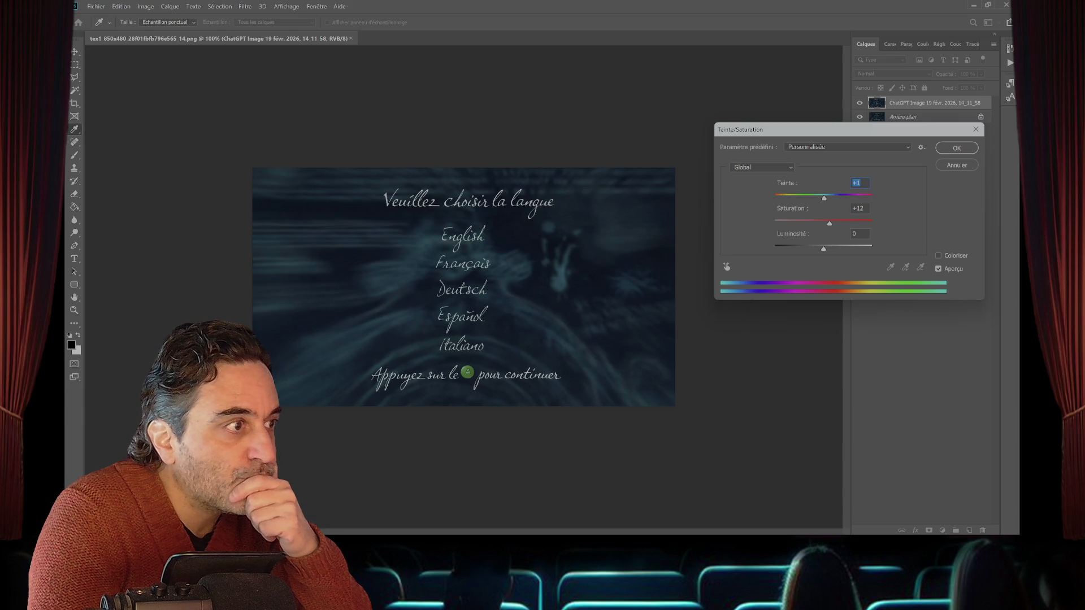
key(Return)
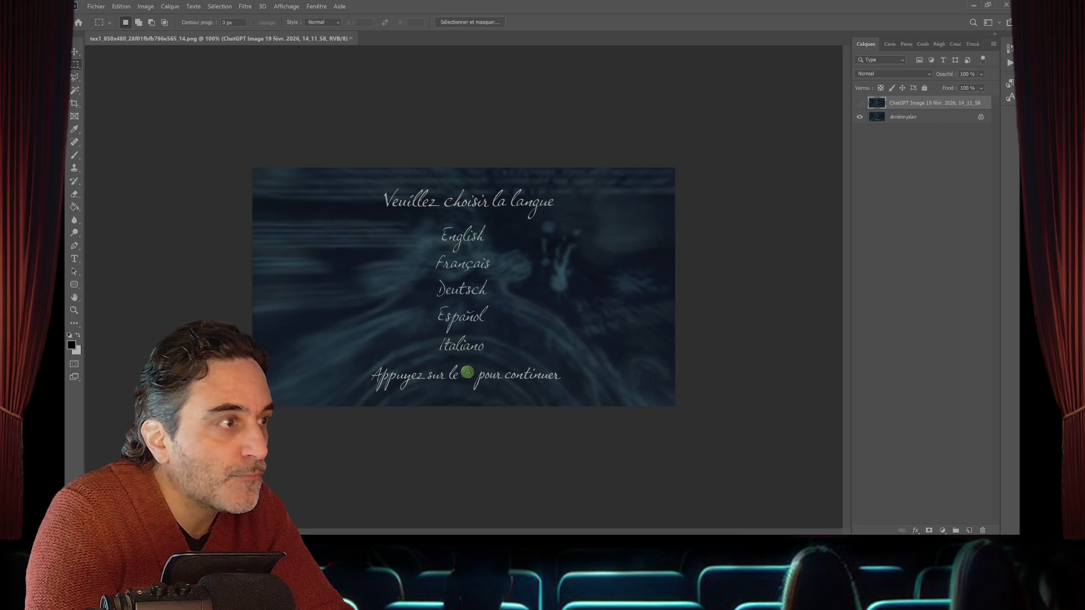
- Show the French menu layer again and zoom the canvas to 200%
key(ctrl+comma)
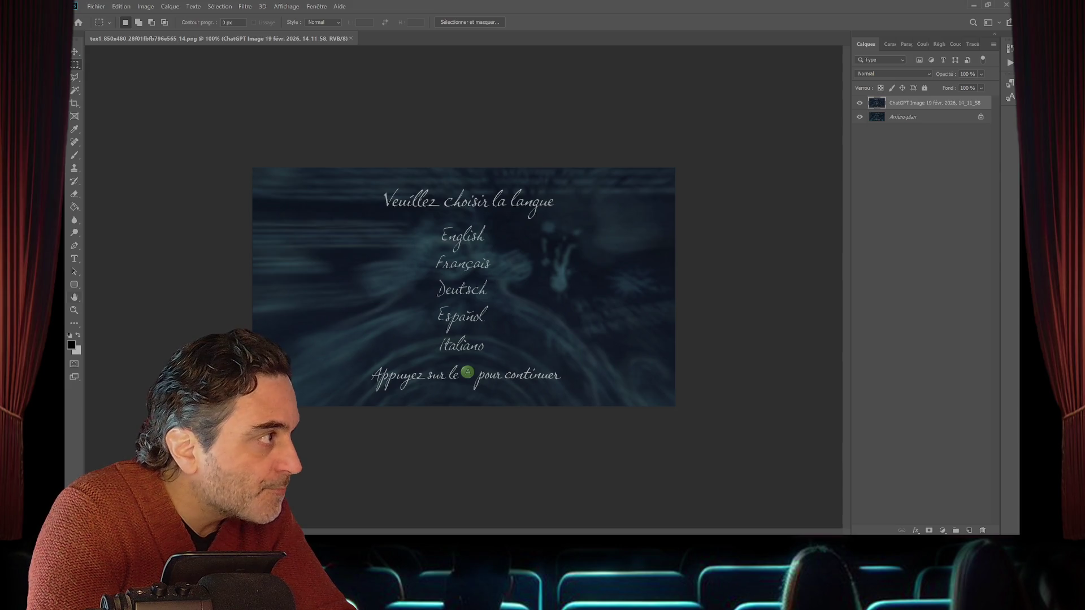
key(z)
key(ctrl+plus)
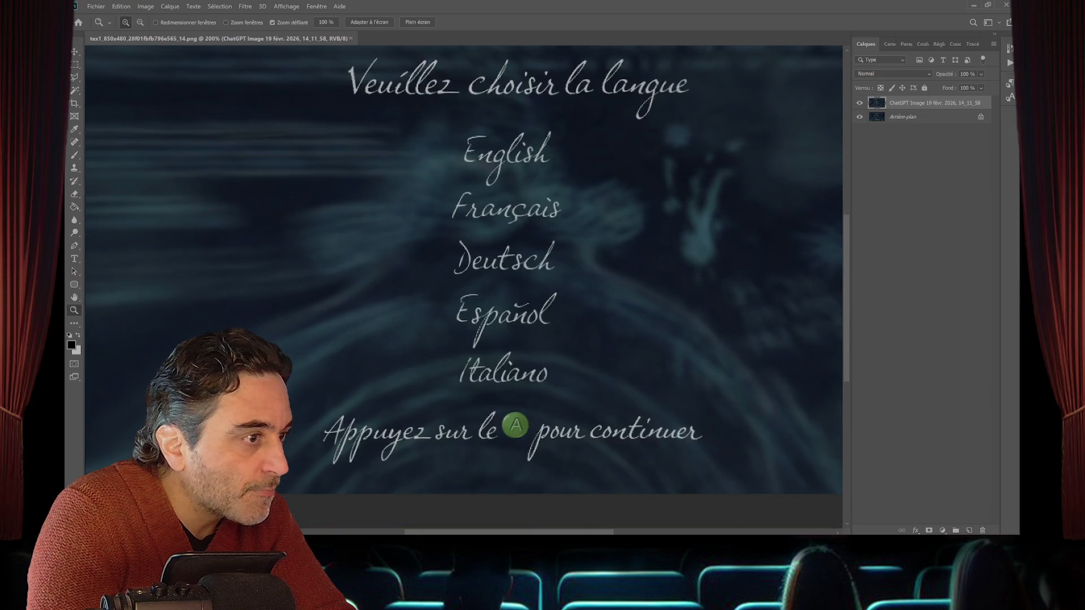
- Switch to the Rectangular Marquee and shrink Photoshop to reveal the YouTube window behind
key(m)
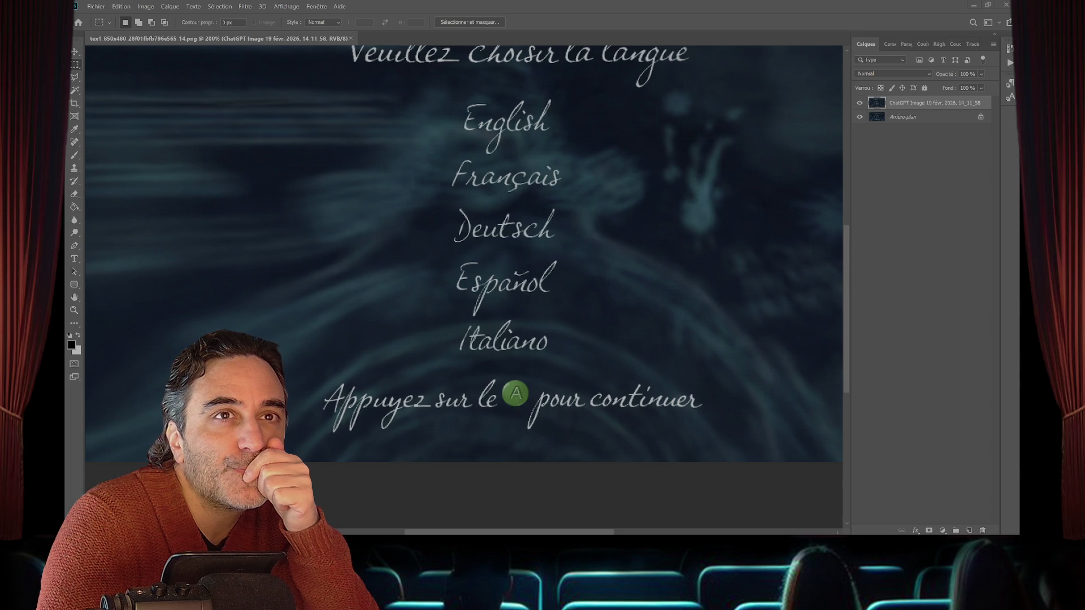
mouse_move(508, 6)
mouse_down()
mouse_move(550, 91)
mouse_move(581, 91)
mouse_move(440, 63)
mouse_move(750, 45)
mouse_up()
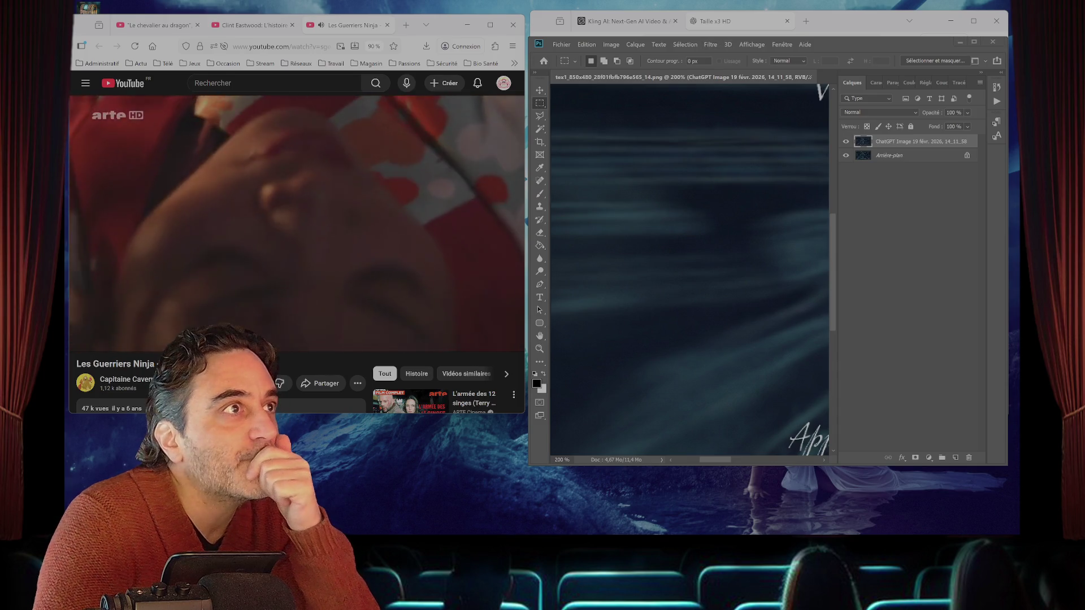
- In a new browser tab, search 'bouton manette gamecube' and browse the Images results
click(847, 21)
key(ctrl+t)
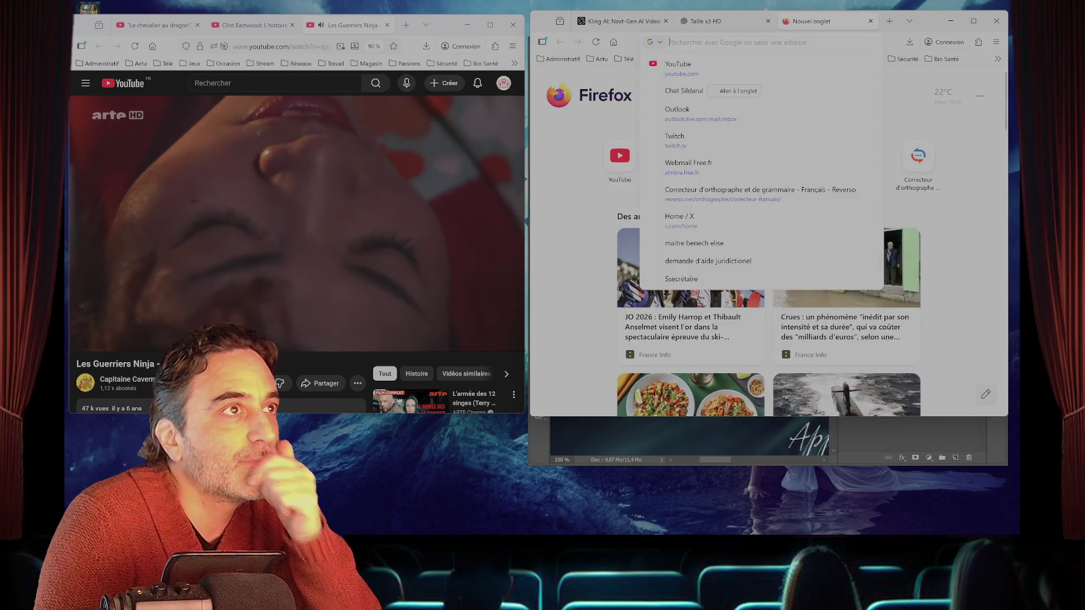
text(boutopn manette gamec)
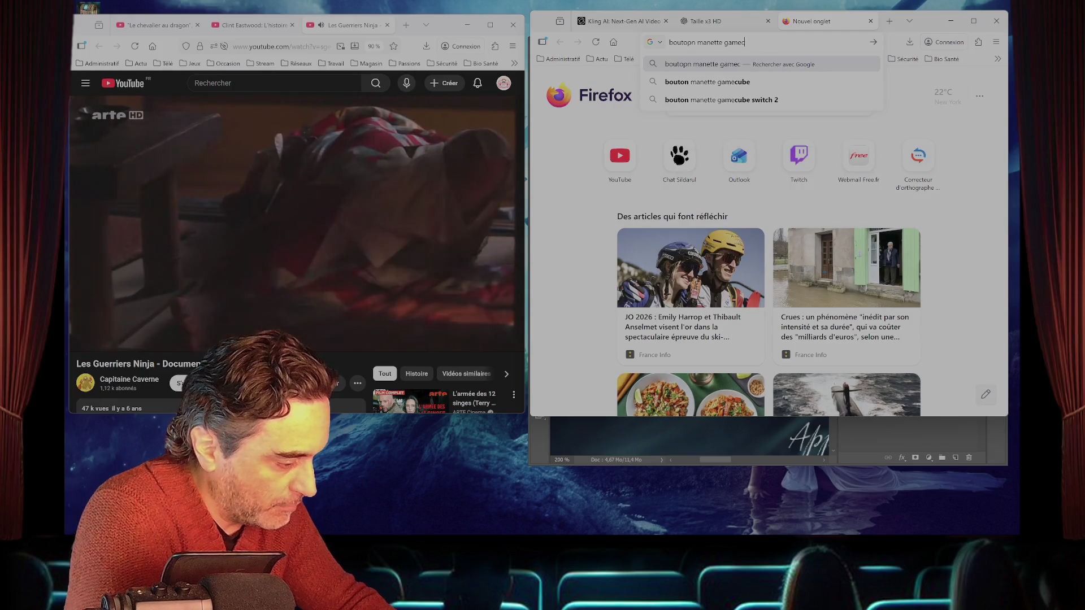
text(yube)
key(Return)
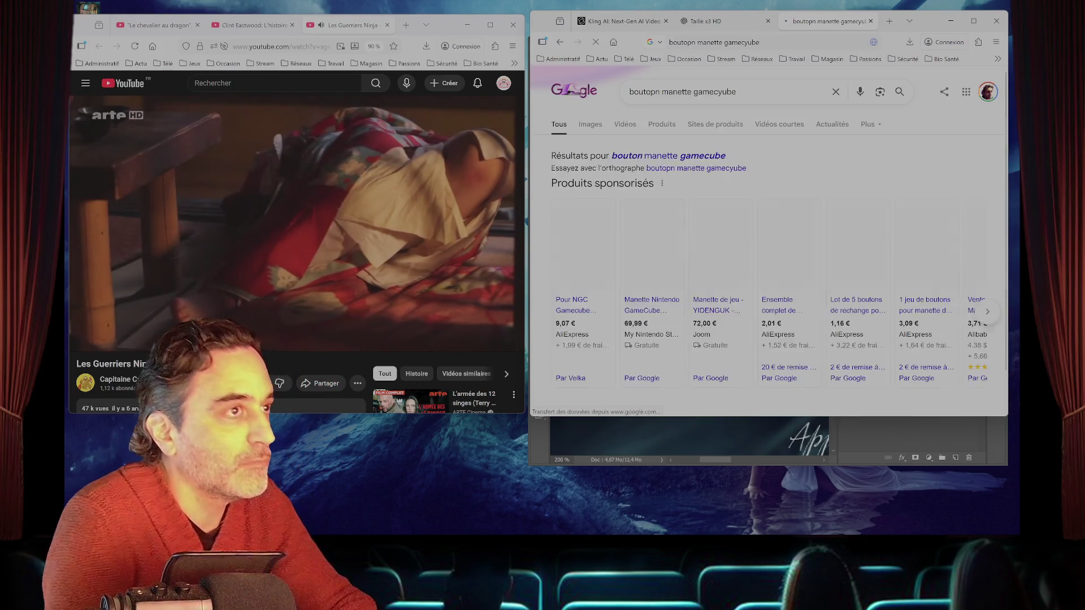
click(590, 124)
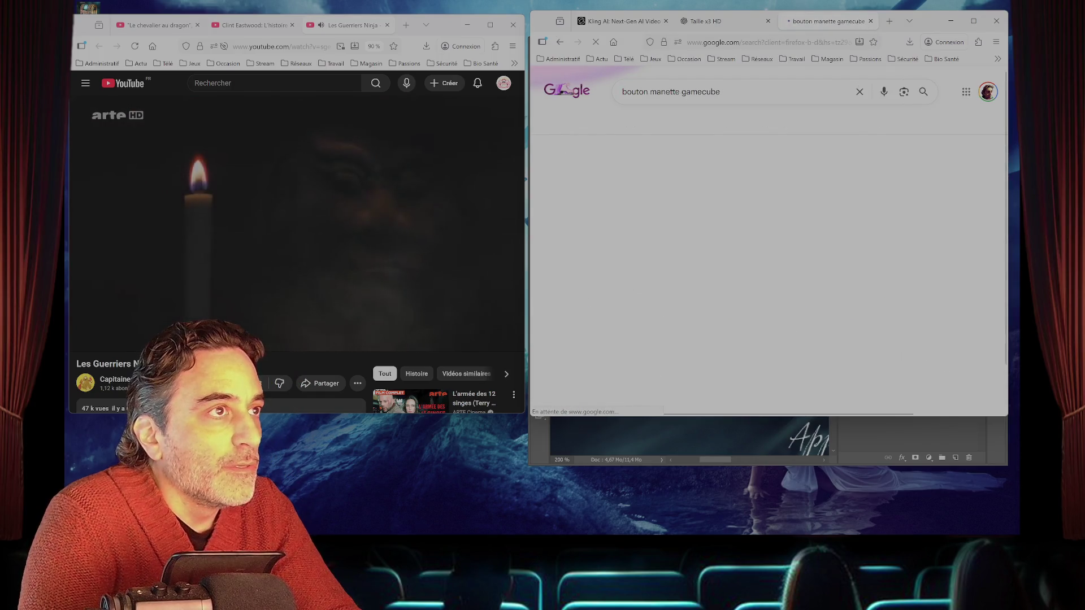
scroll(768, 271, down, 10)
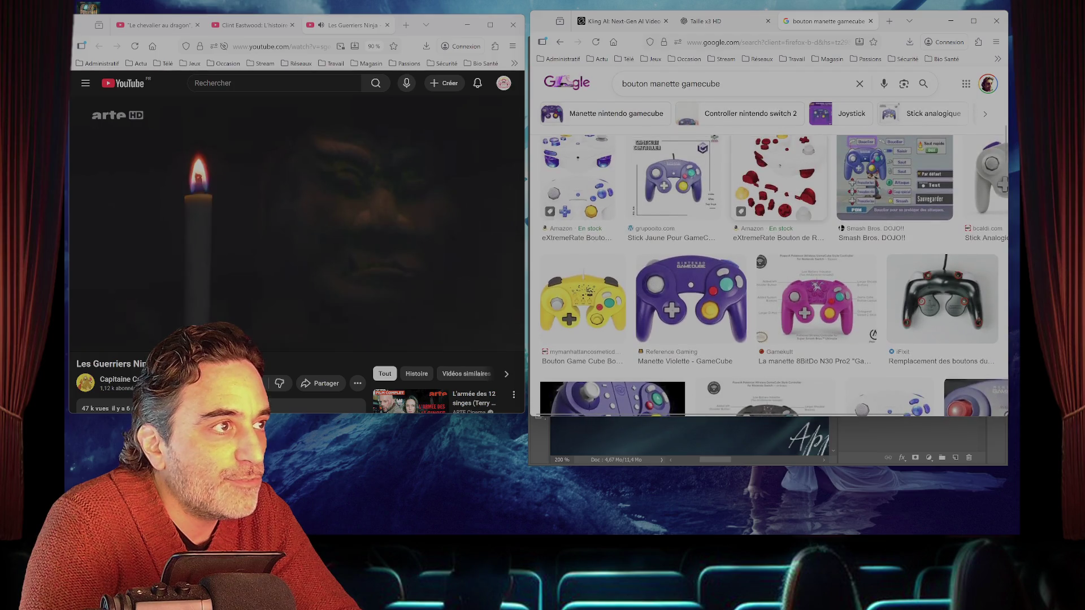
scroll(768, 271, down, 5)
scroll(768, 271, down, 3)
scroll(769, 259, down, 3)
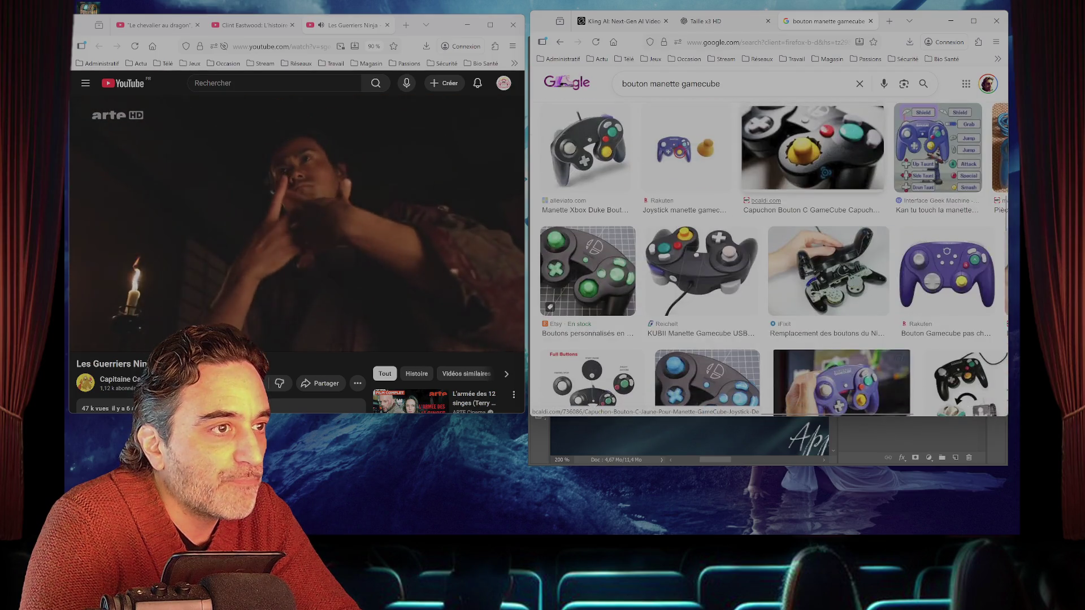
scroll(769, 260, up, 10)
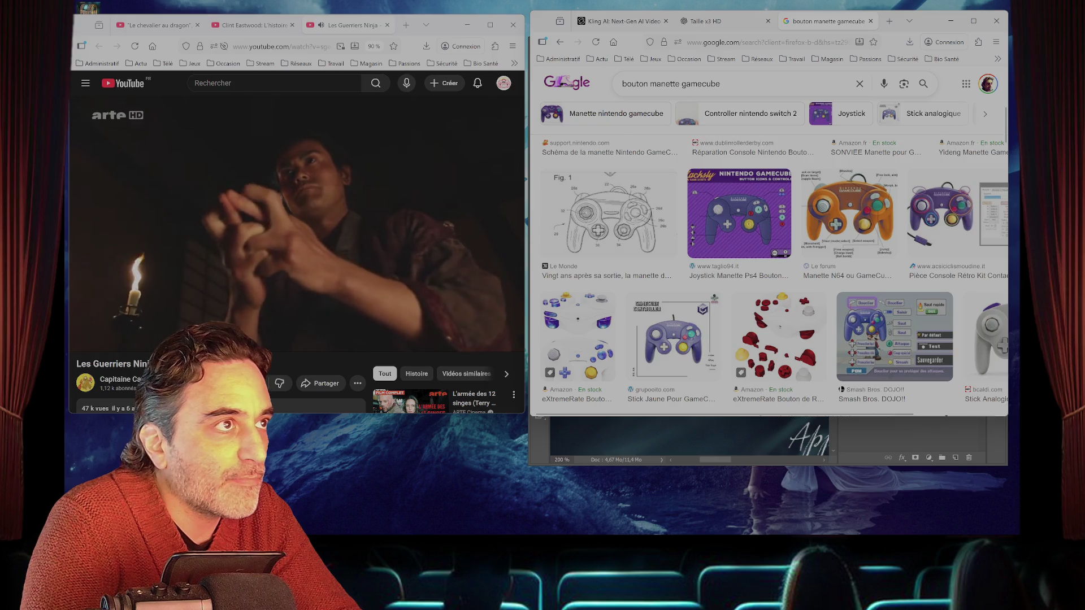
- Refine the query to 'image bouton manette gamecube' and maximize the browser window
click(622, 83)
text(image)
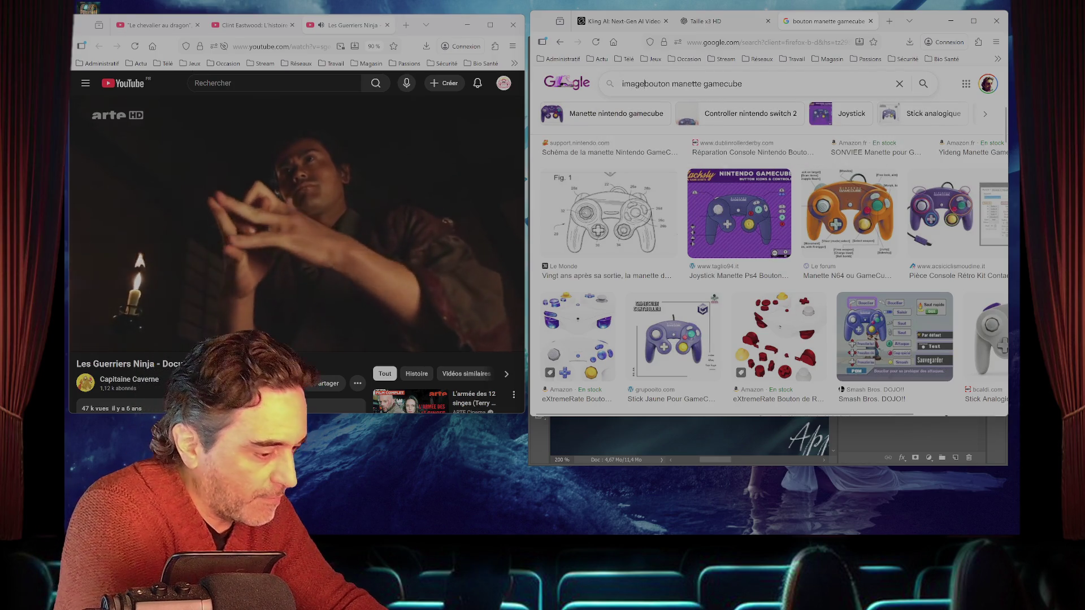
key(Return)
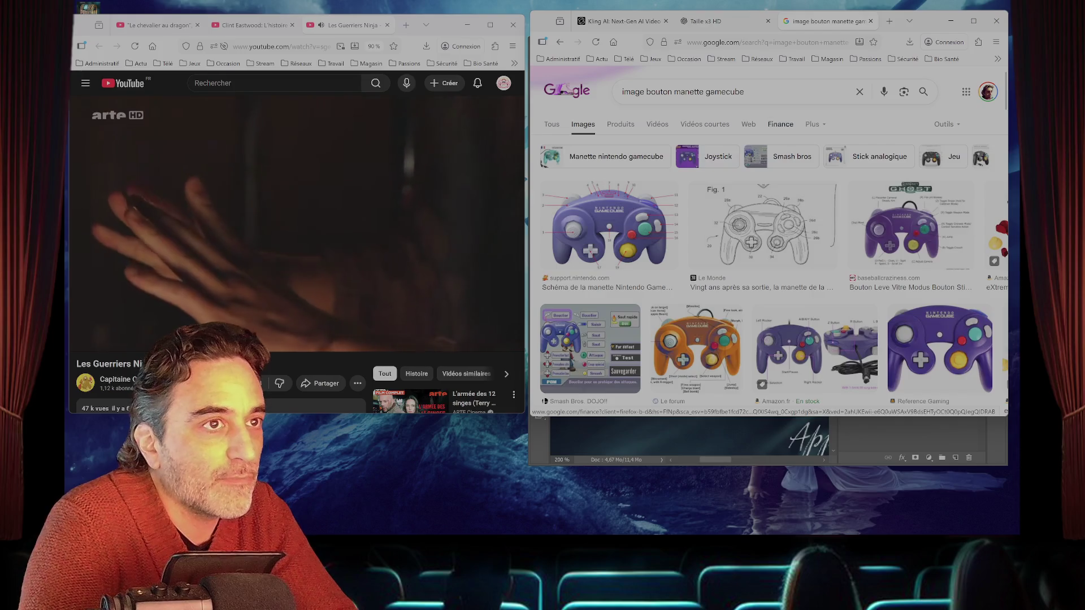
key(super+Up)
scroll(541, 311, down, 10)
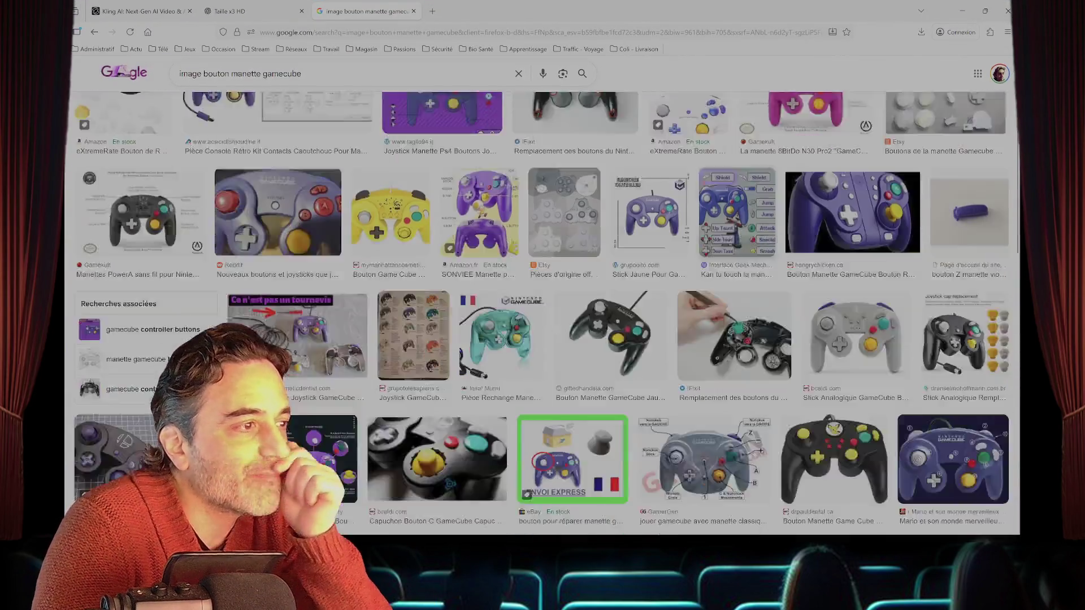
- Scroll through the GameCube controller button image results
scroll(541, 311, down, 15)
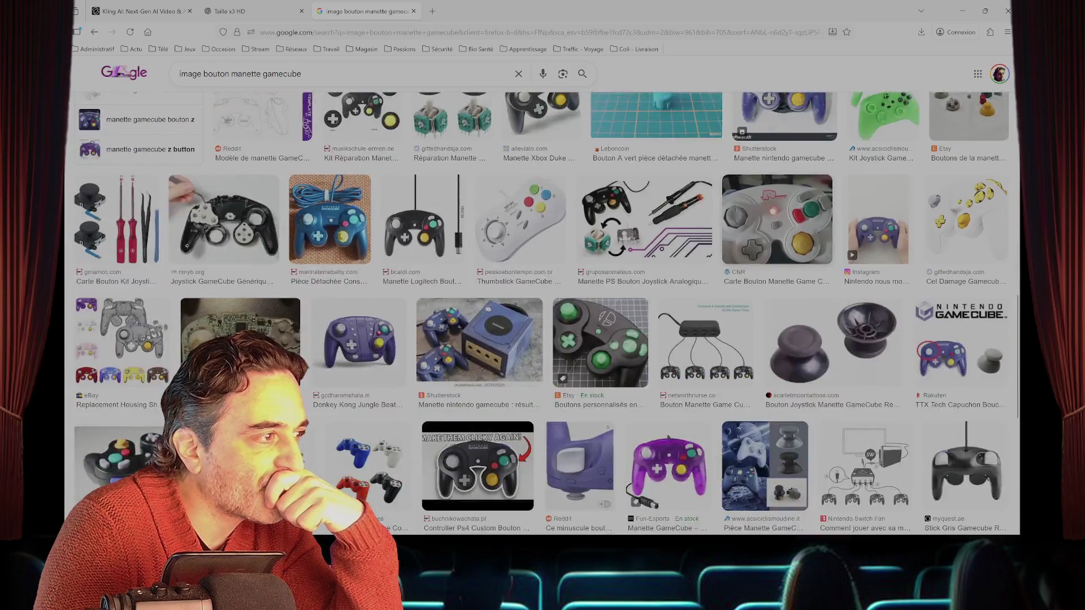
scroll(540, 311, down, 4)
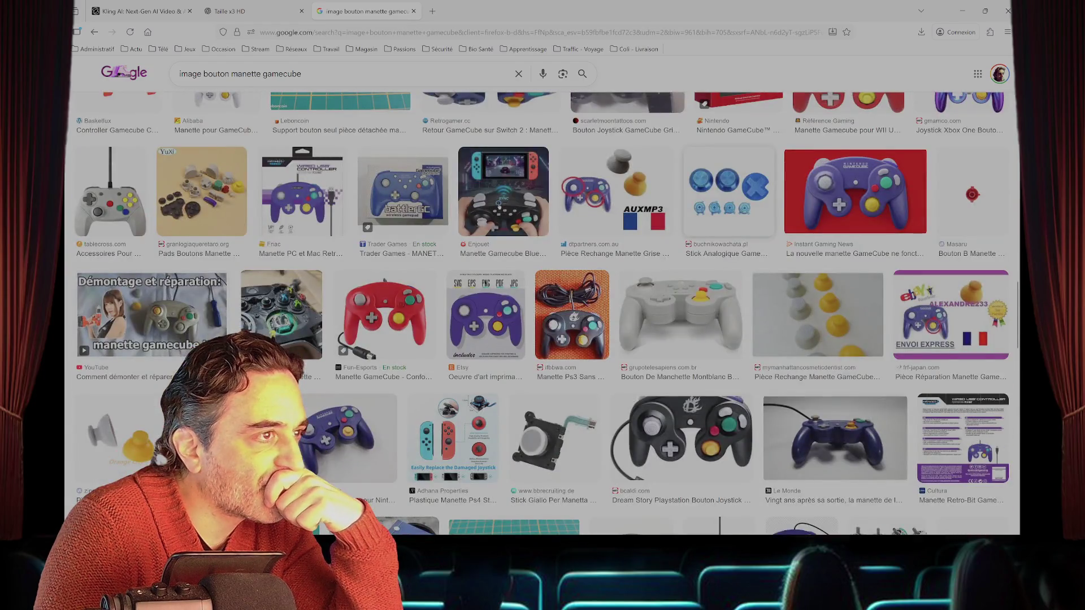
scroll(540, 310, down, 4)
scroll(540, 311, down, 6)
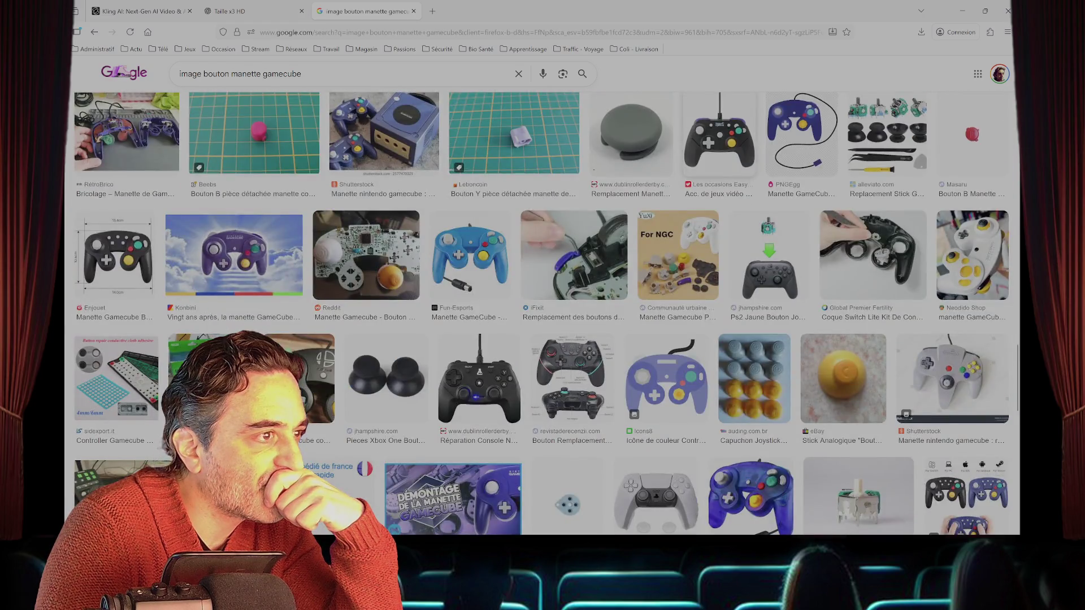
scroll(540, 311, down, 4)
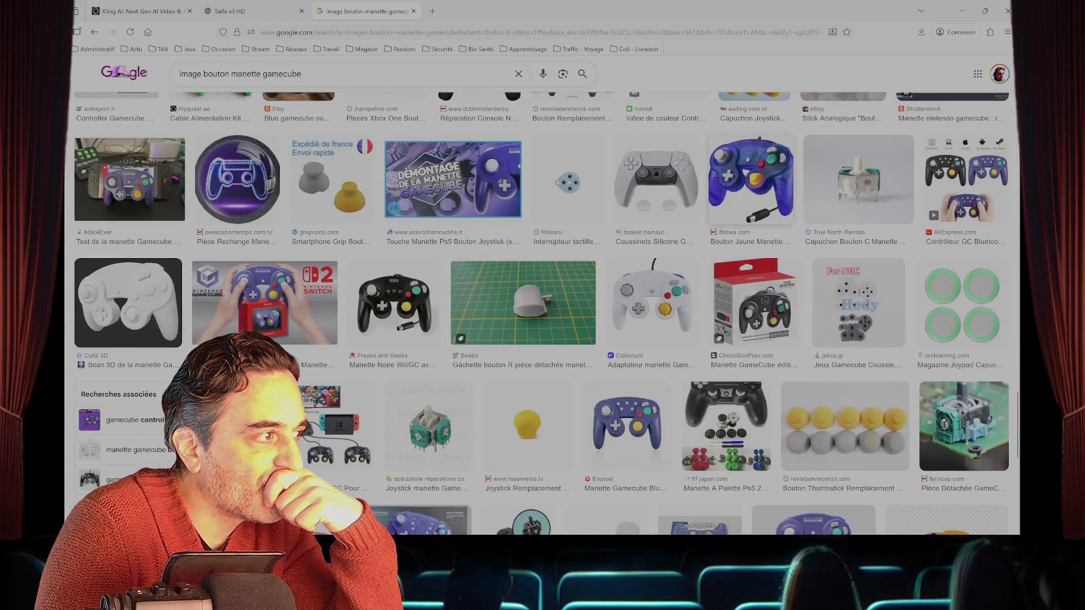
scroll(541, 311, down, 12)
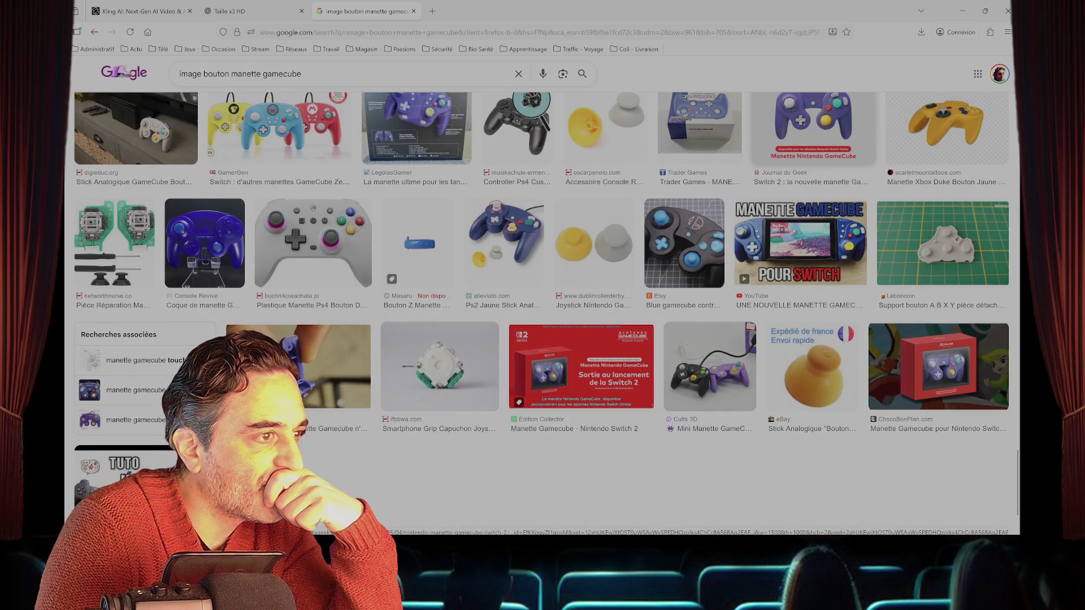
scroll(541, 311, down, 4)
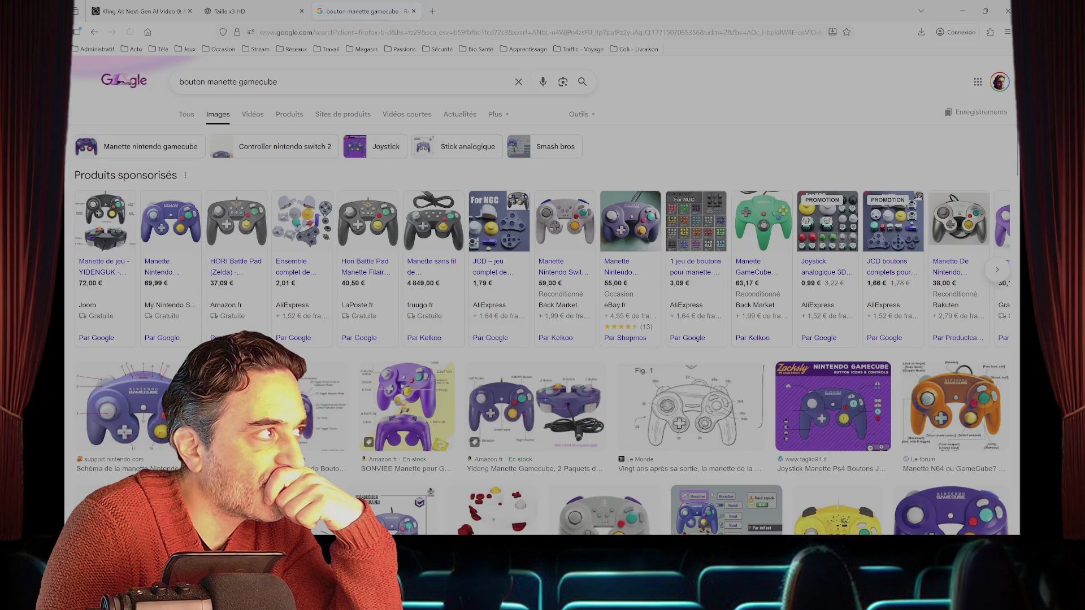
scroll(542, 298, down, 4)
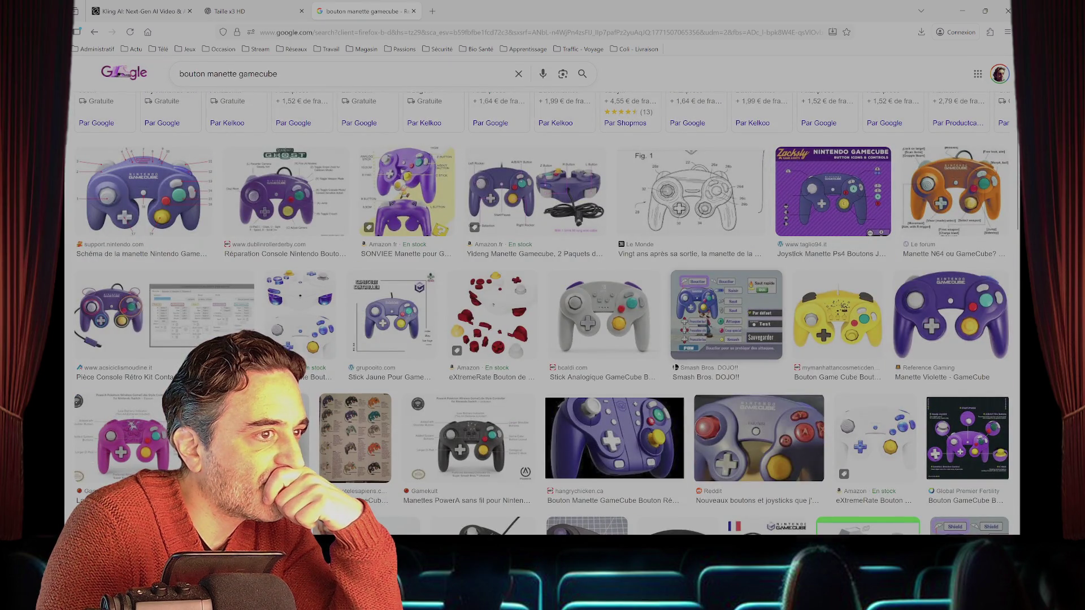
scroll(541, 311, down, 5)
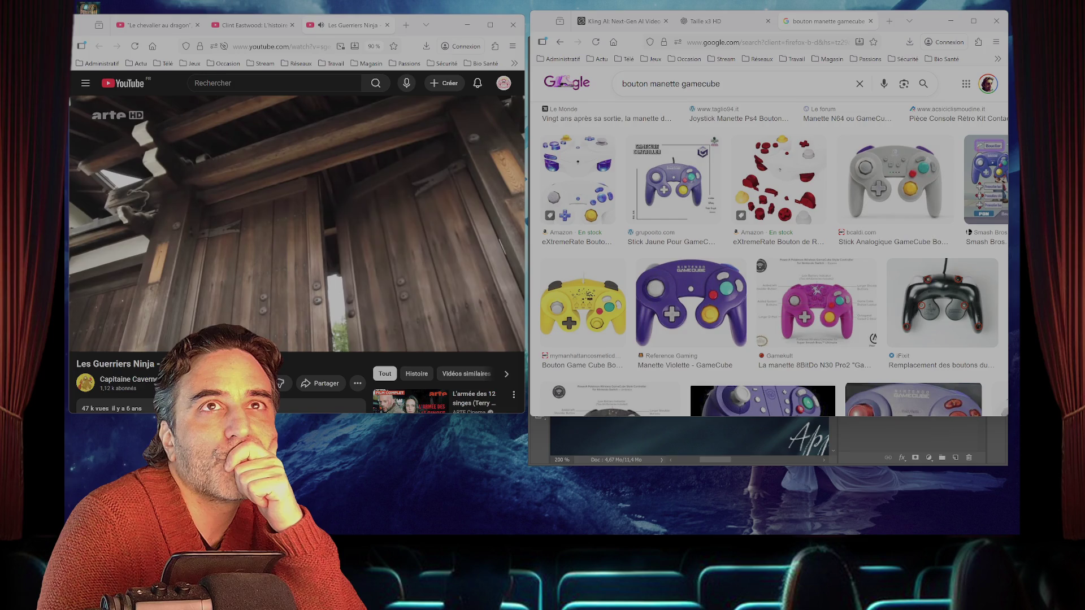
mouse_move(621, 531)
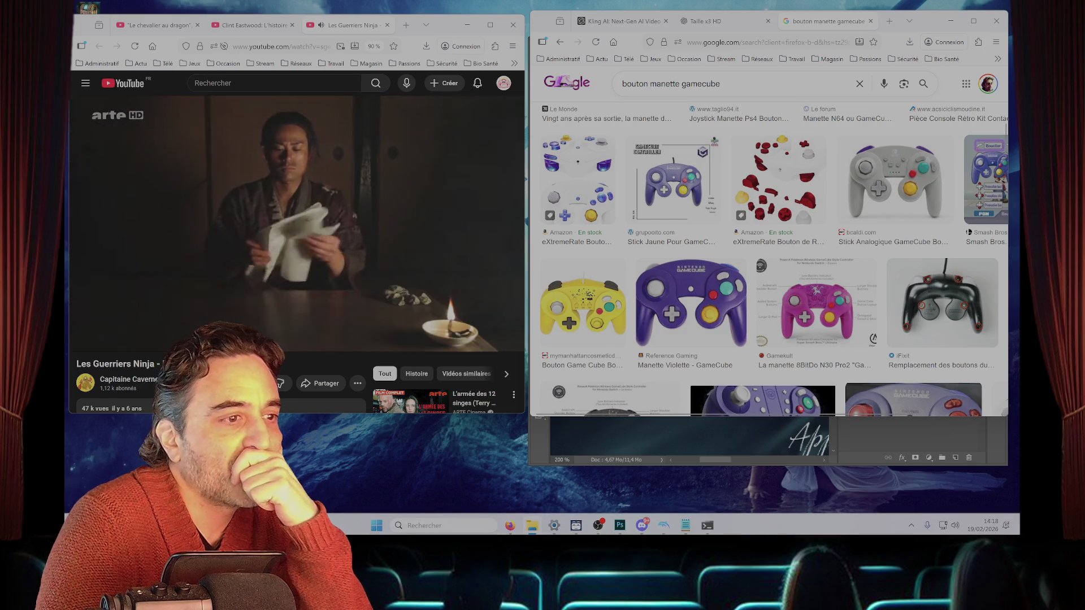
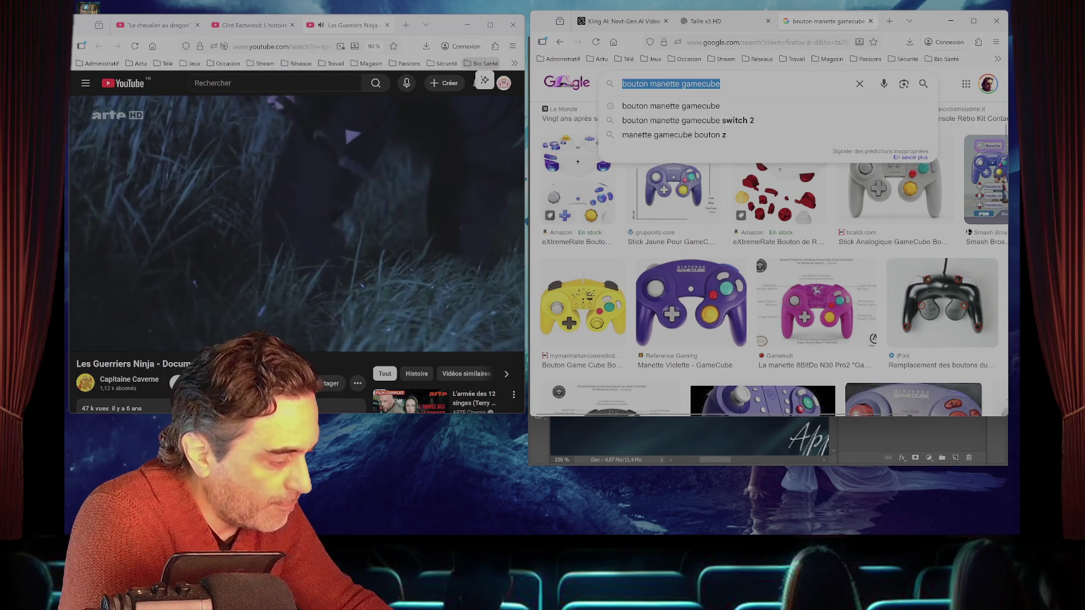
- Search Google for 'pack texture gamecube' and scroll the All results to the Dolphin Forums Custom Texture Projects entry
text(pack texture )
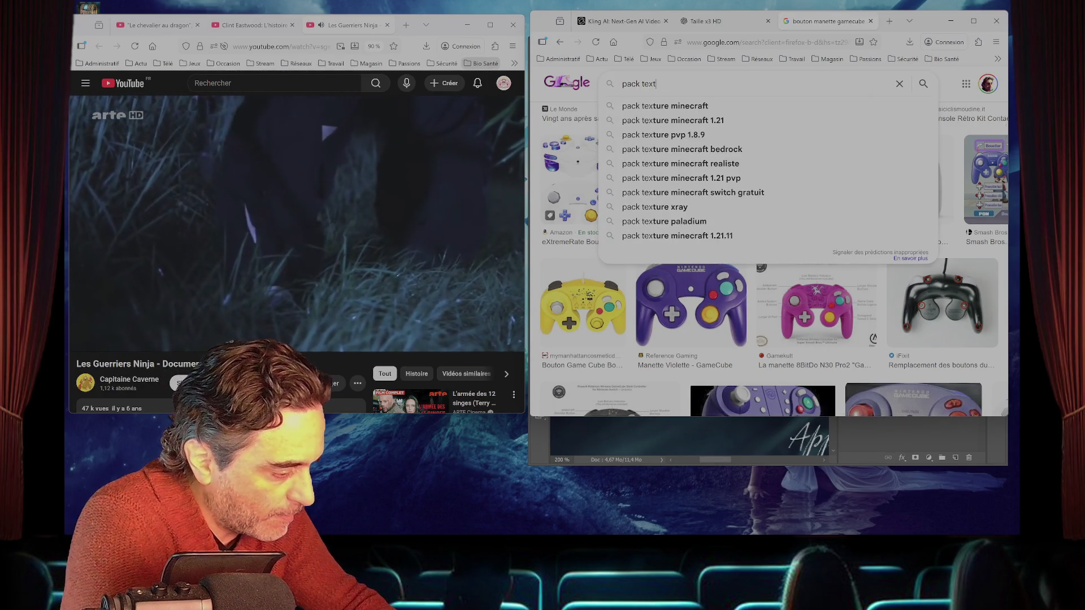
text(gamecube)
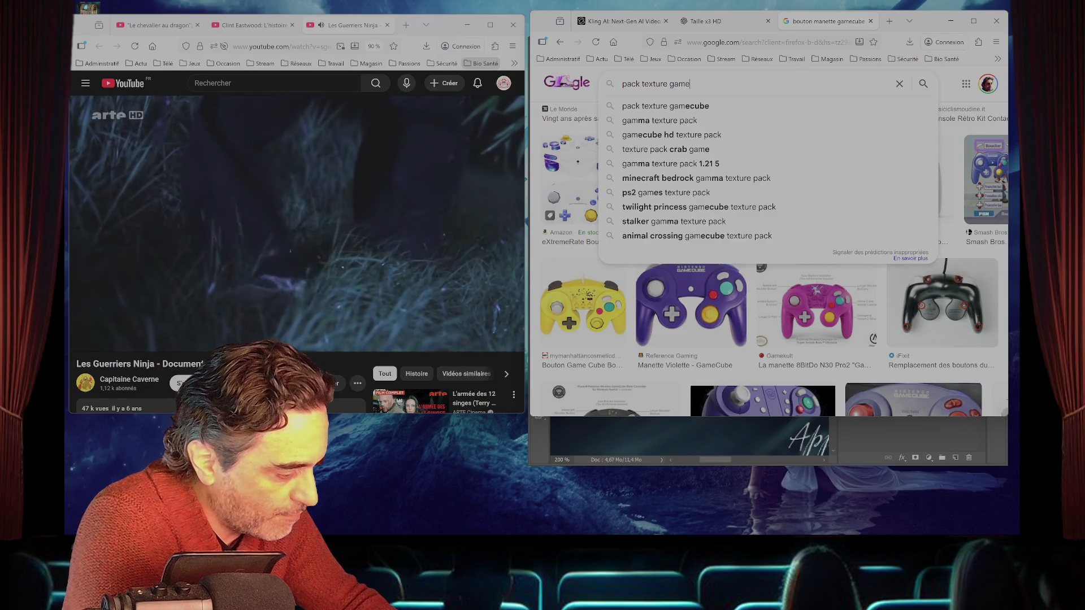
key(Return)
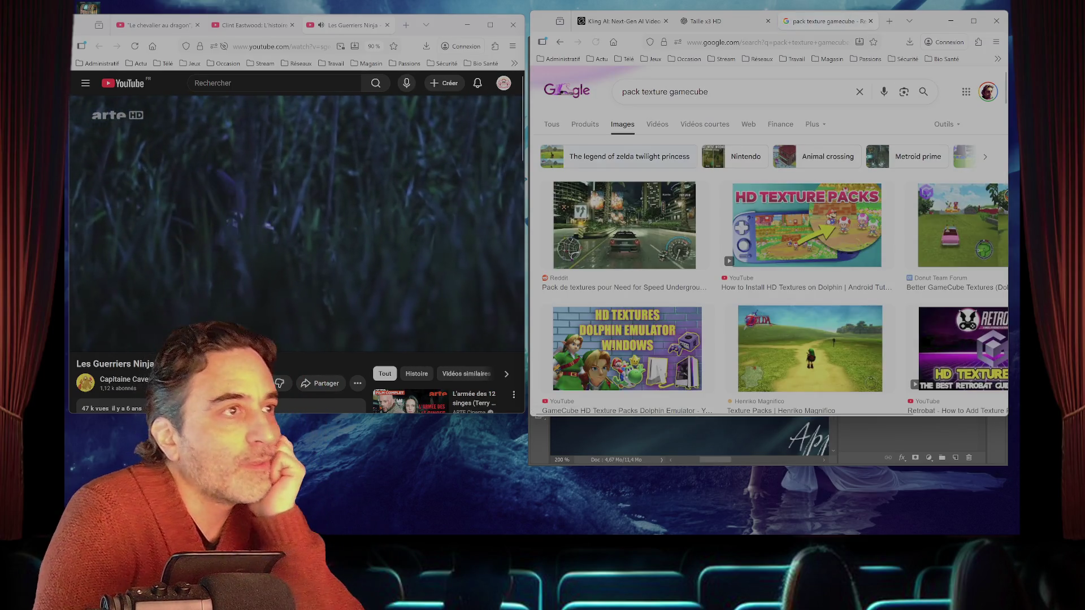
click(551, 123)
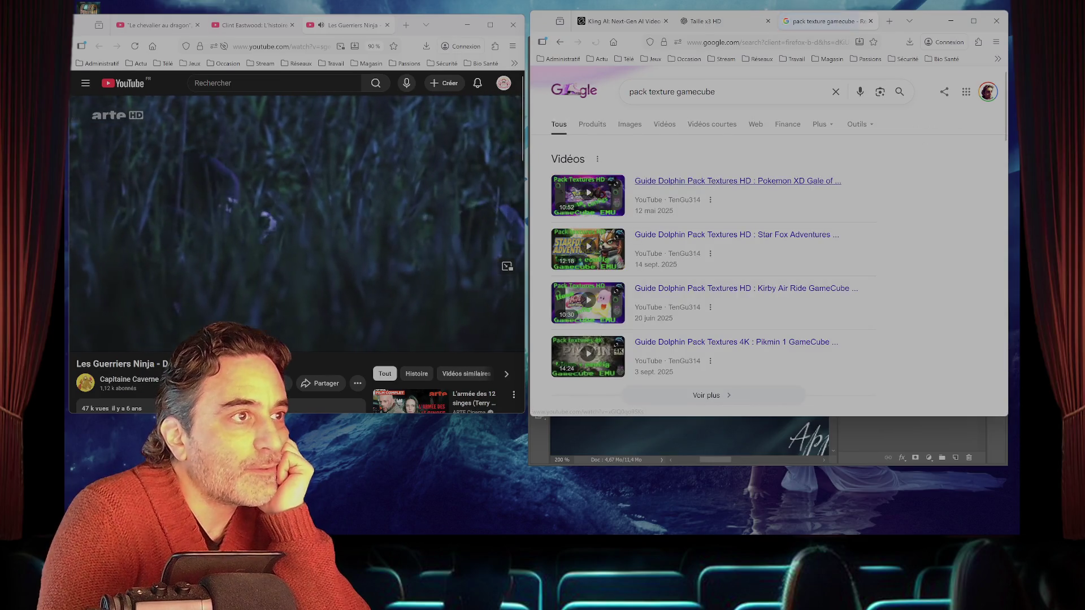
scroll(735, 180, down, 2)
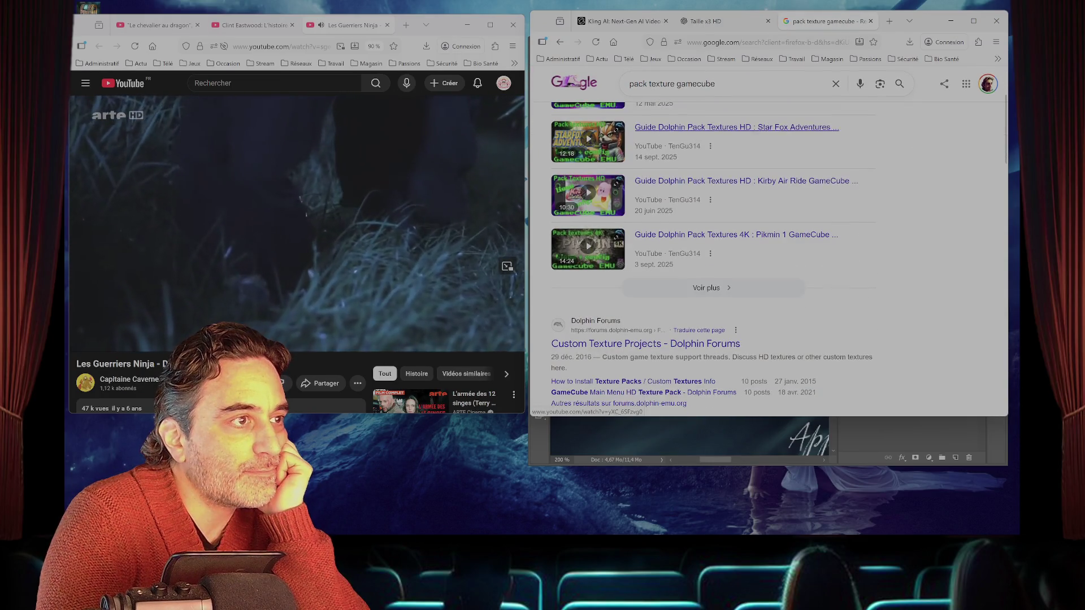
scroll(711, 237, down, 2)
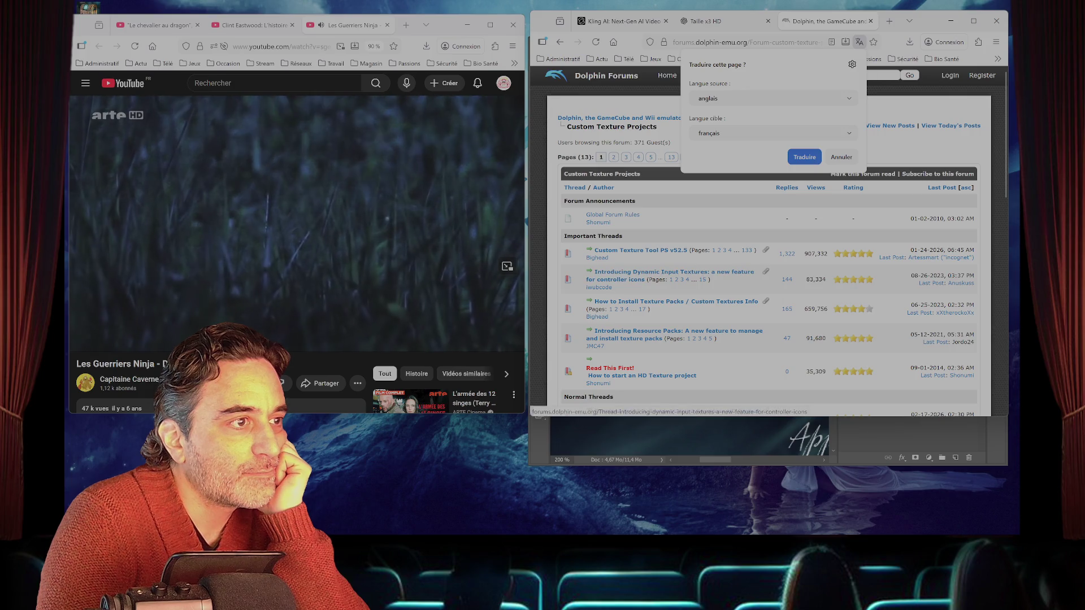
- Open the Resident Evil 2 & Resident Evil 3 Seamless HD Project thread and scroll through it
scroll(673, 276, down, 2)
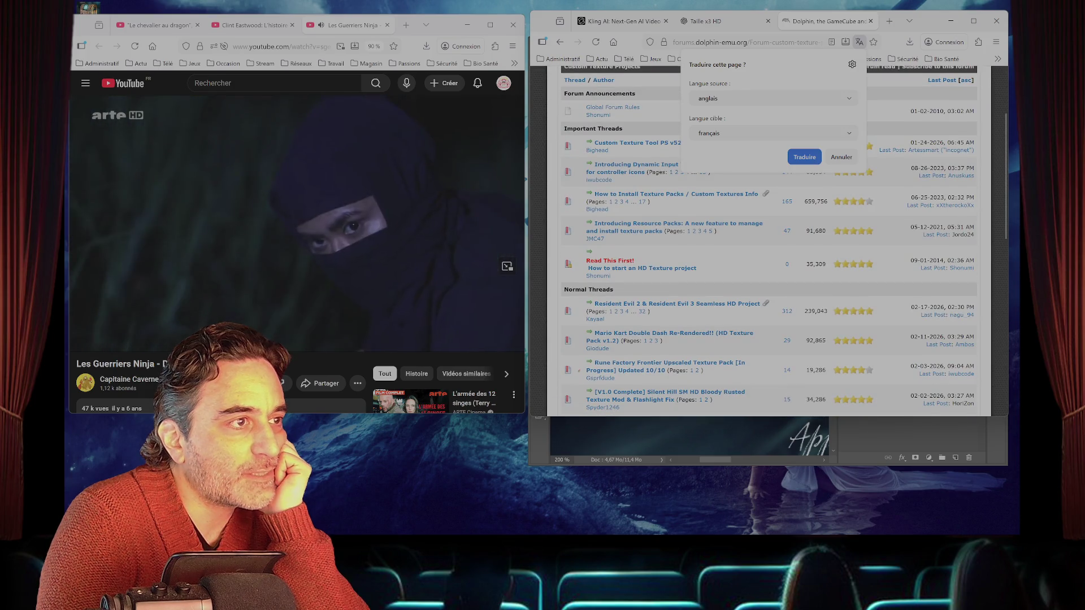
scroll(769, 243, down, 1)
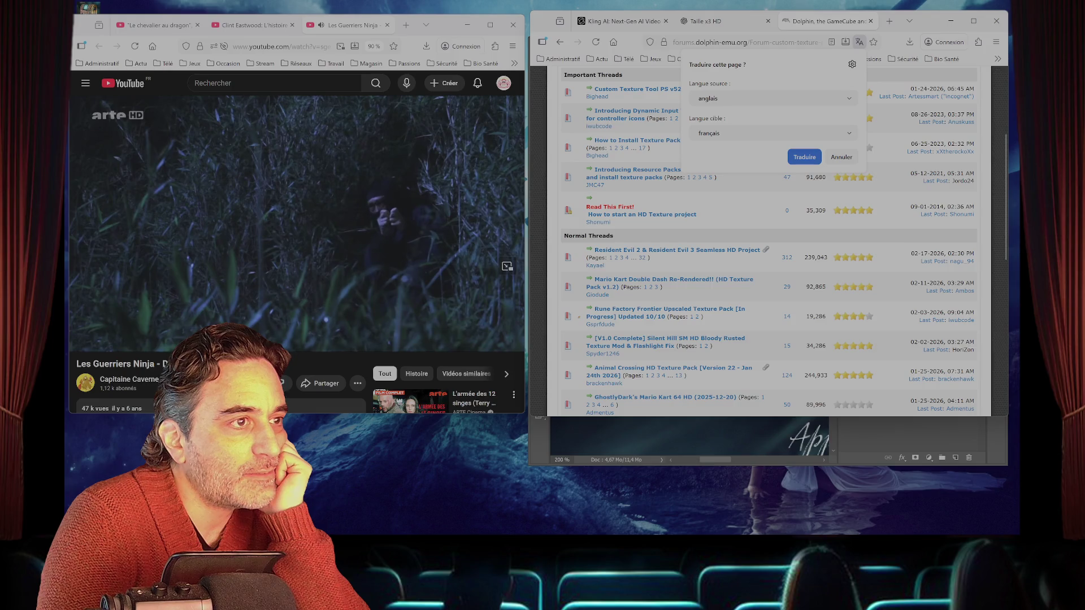
scroll(769, 240, down, 1)
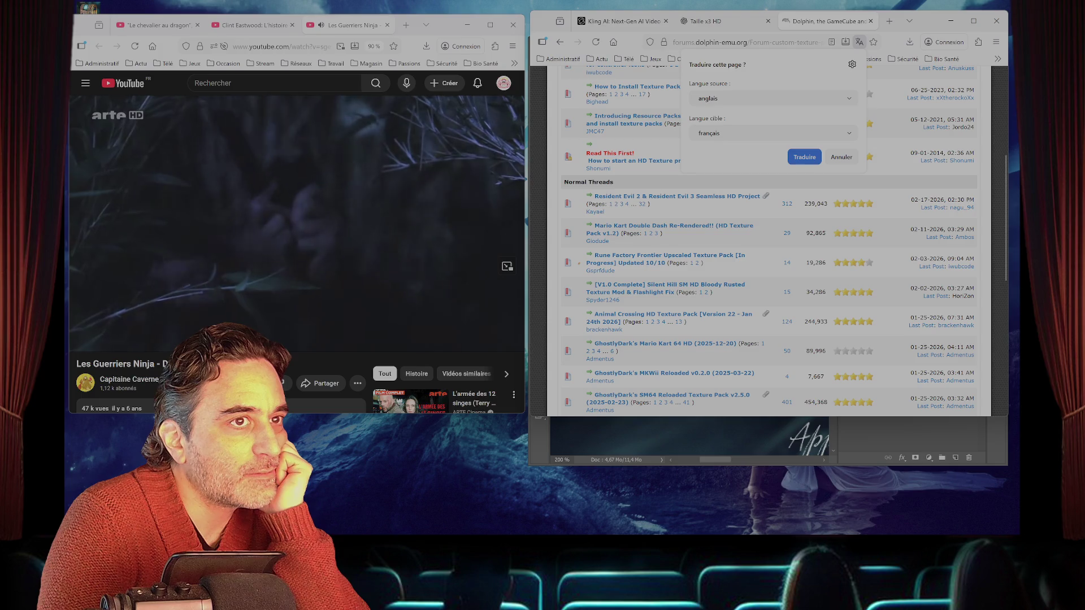
click(676, 196)
scroll(769, 243, down, 4)
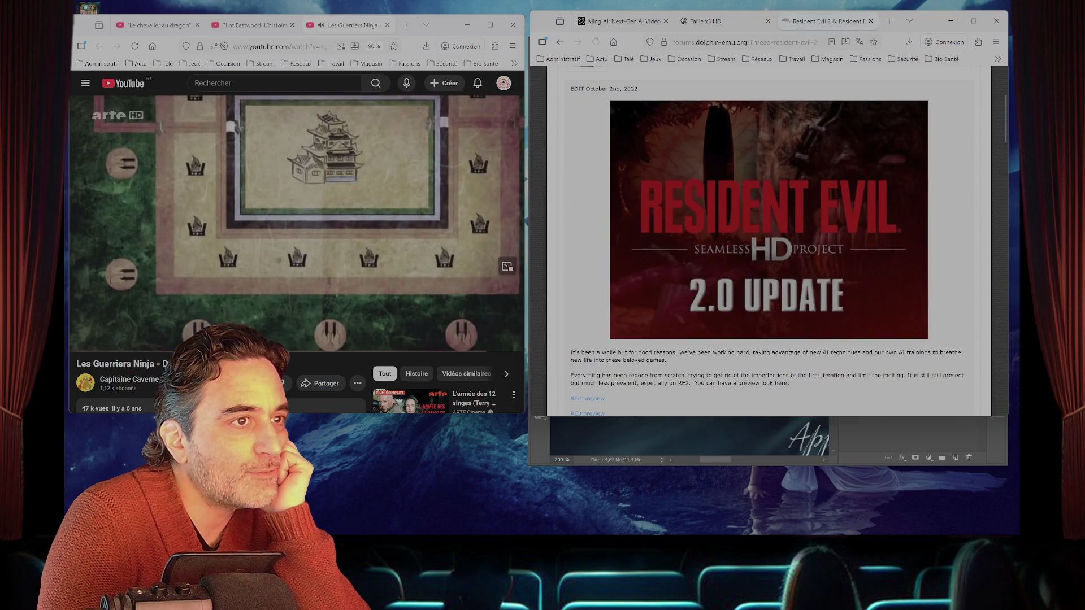
scroll(768, 243, down, 2)
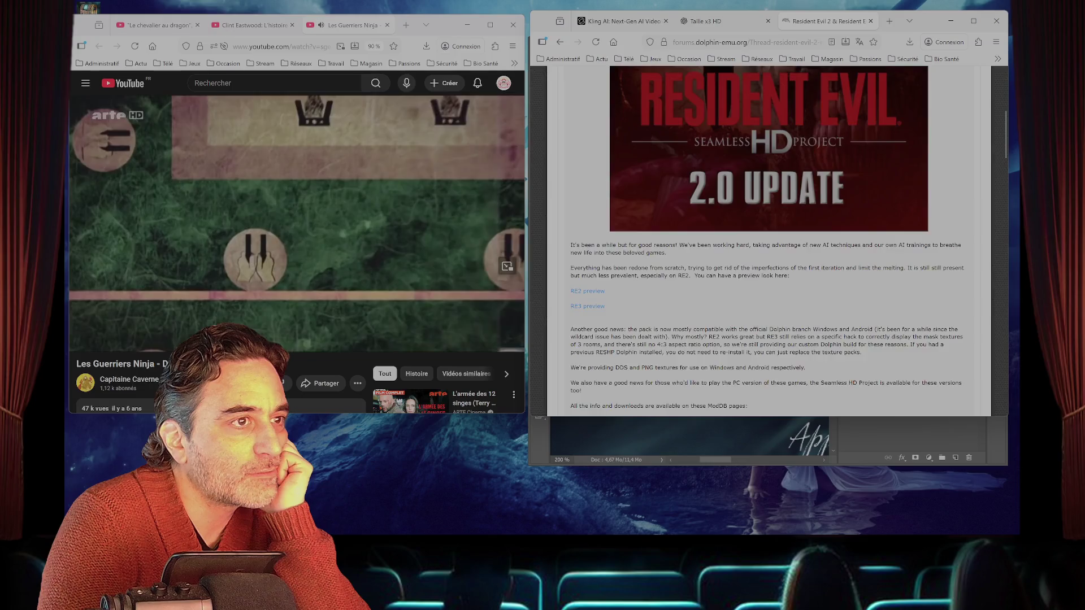
scroll(769, 243, down, 3)
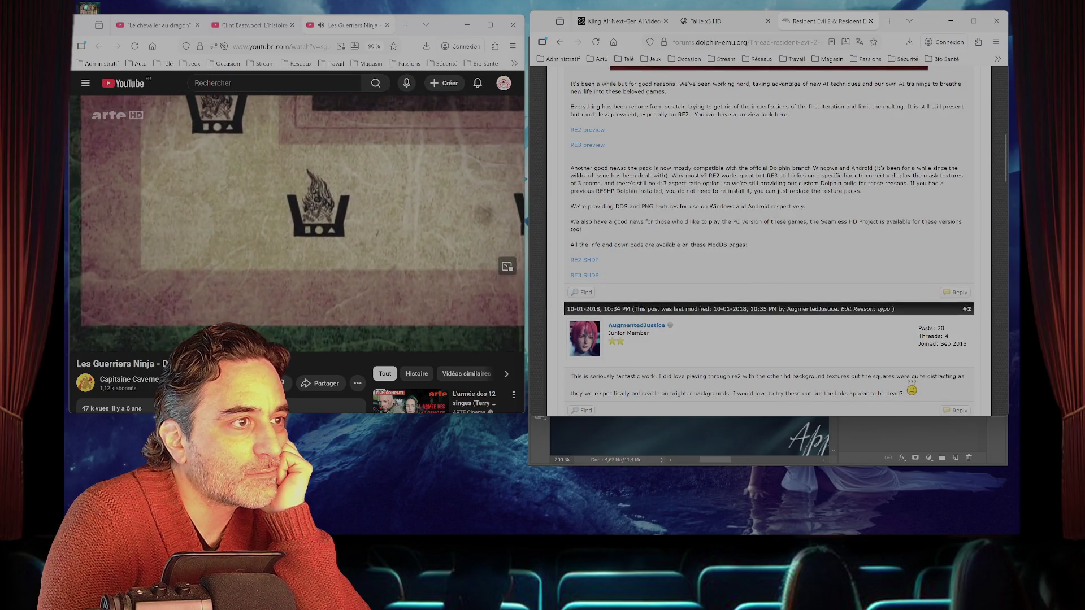
scroll(768, 243, down, 20)
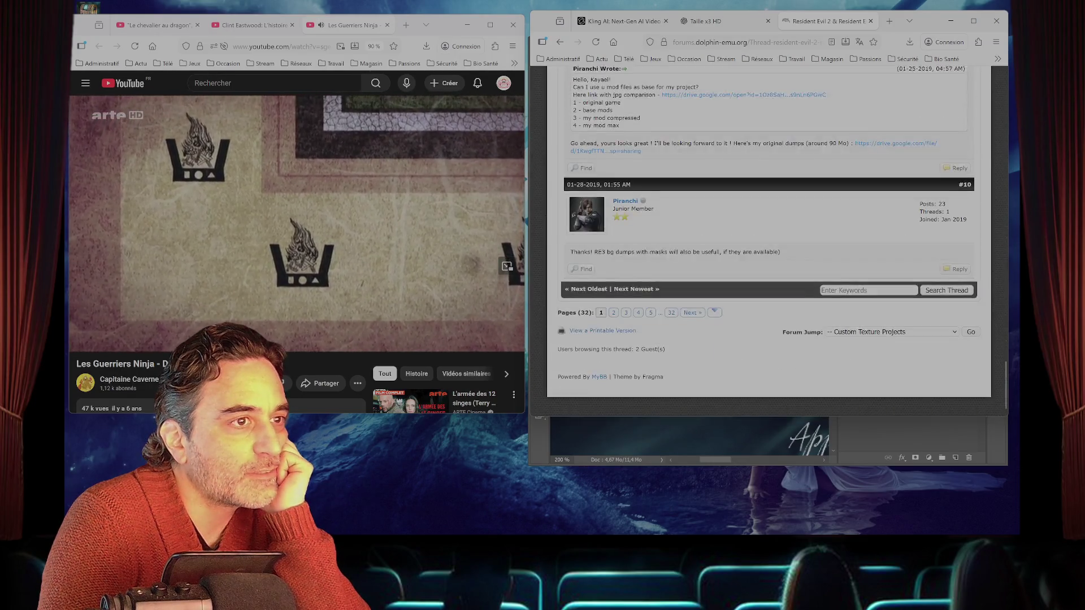
- Return to the top of the thread and browse its posts
key(Home)
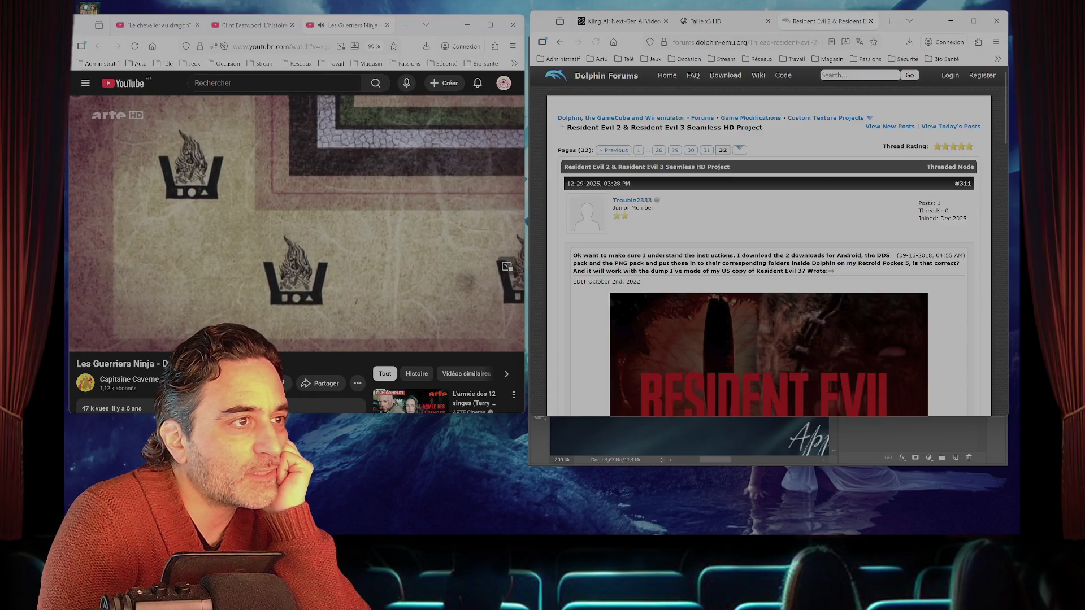
scroll(768, 243, down, 3)
scroll(768, 243, down, 3)
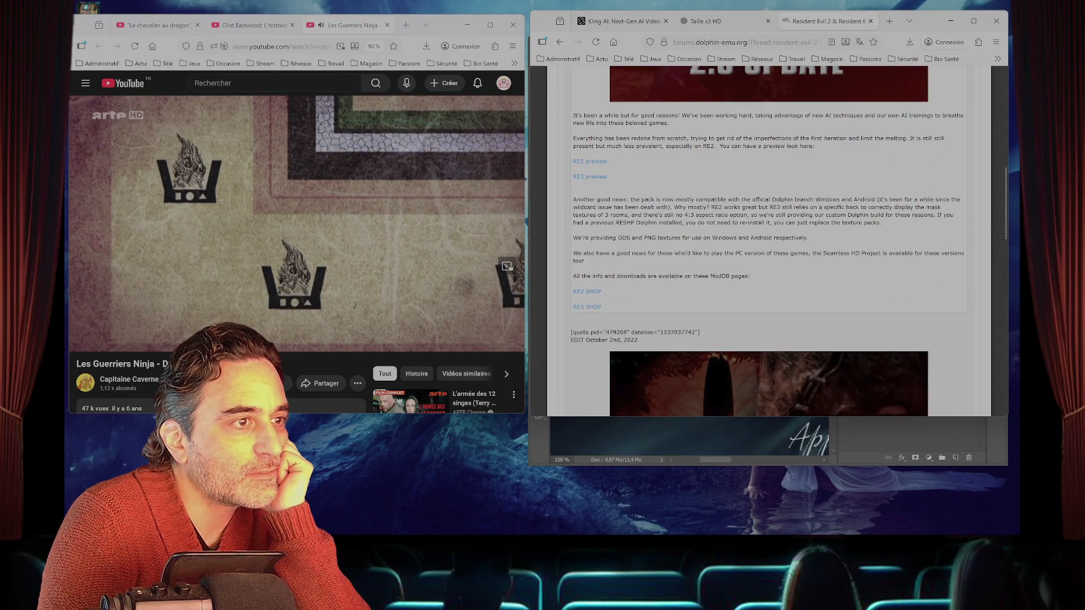
scroll(768, 243, up, 3)
scroll(768, 243, down, 5)
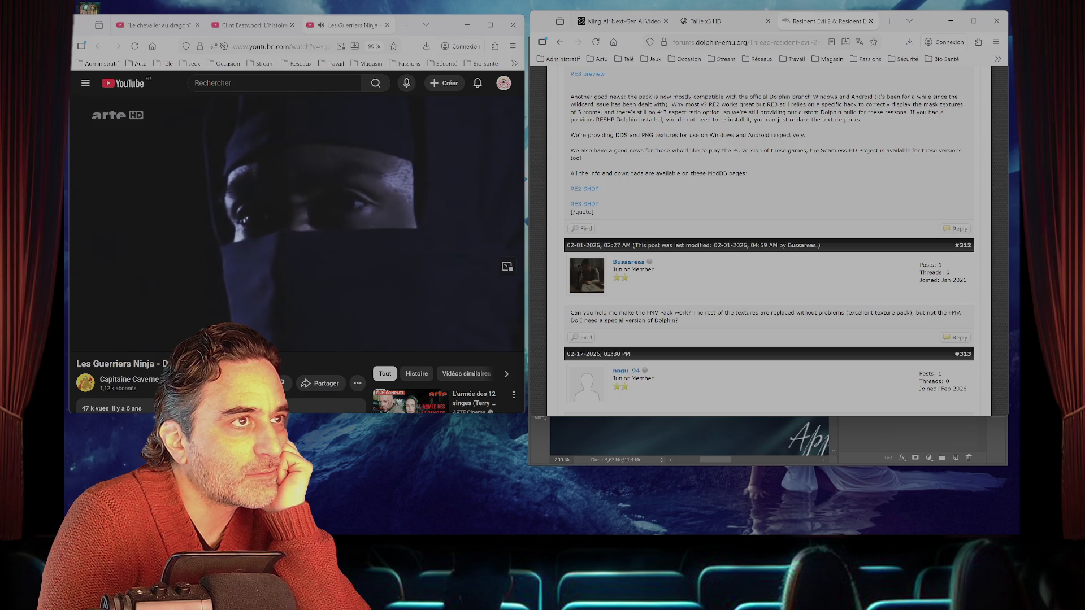
scroll(768, 243, up, 2)
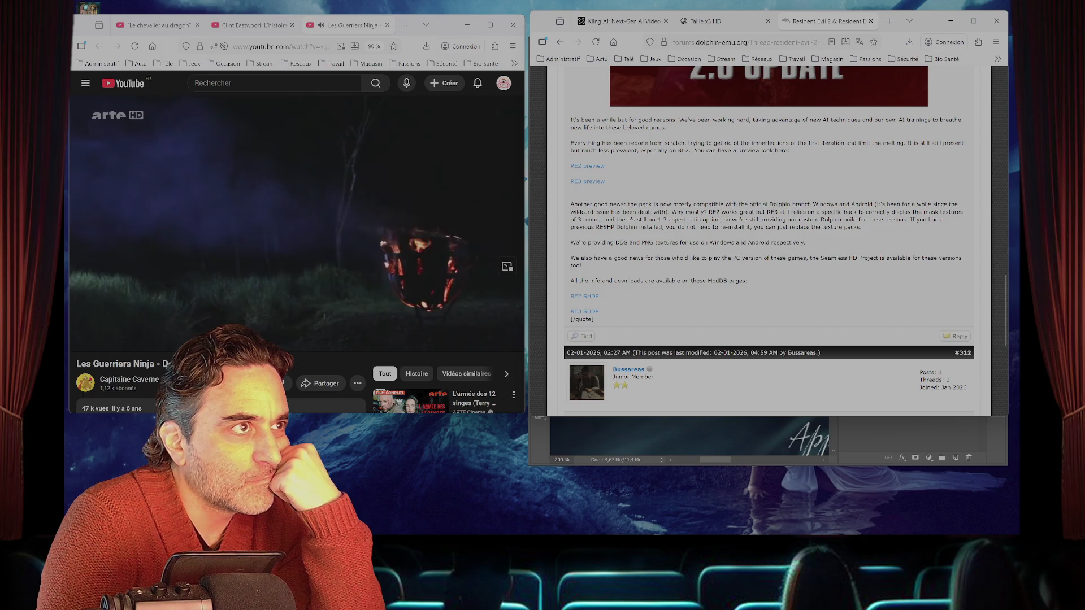
scroll(768, 237, down, 4)
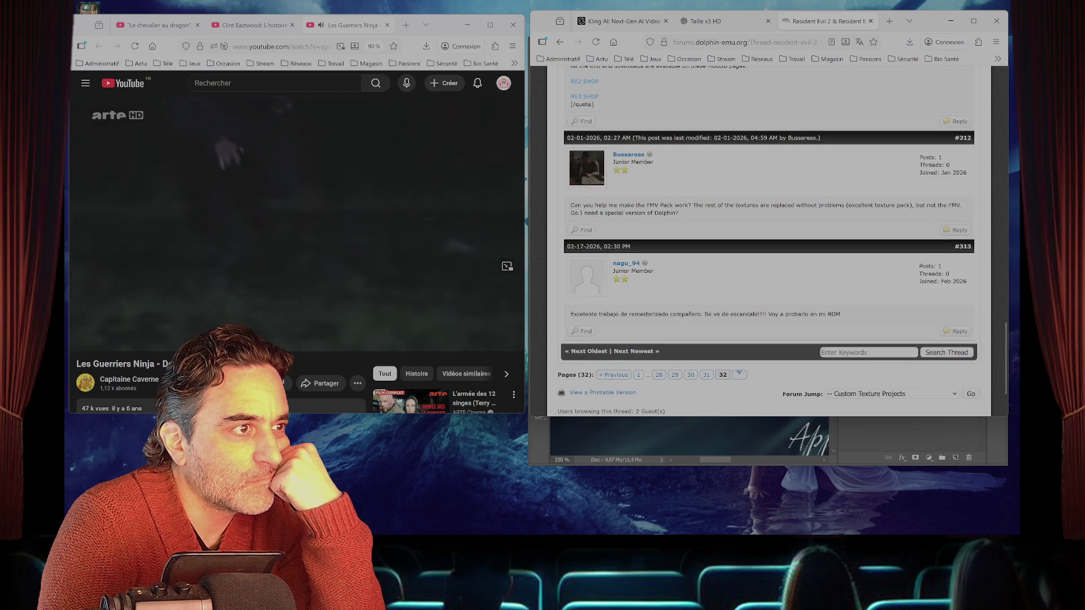
scroll(768, 237, down, 2)
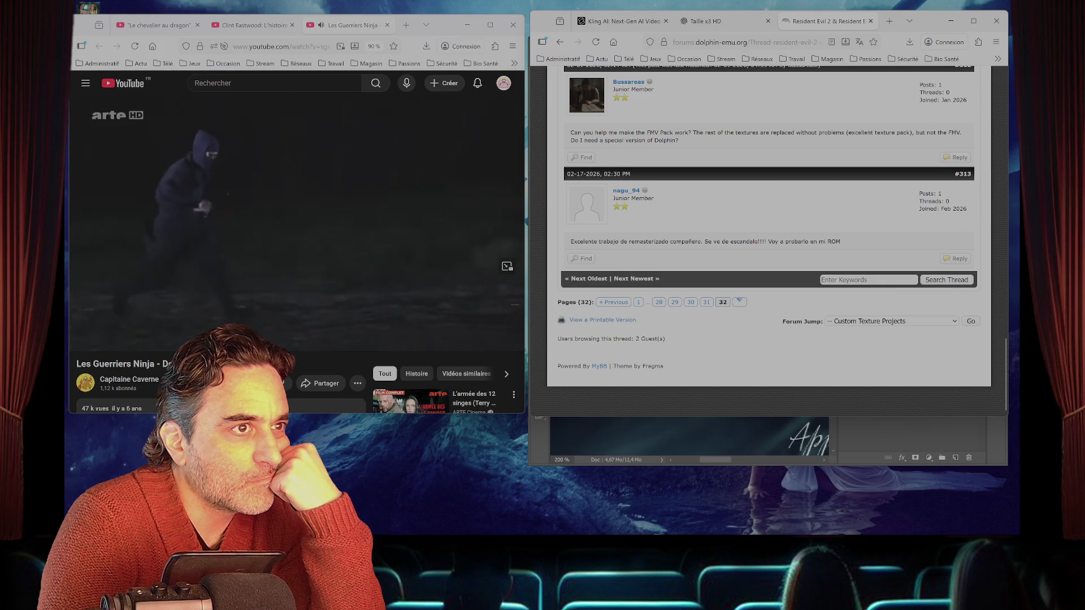
- Go back to page 31 of the thread and read through it
key(alt+Left)
scroll(768, 237, down, 8)
scroll(769, 237, down, 3)
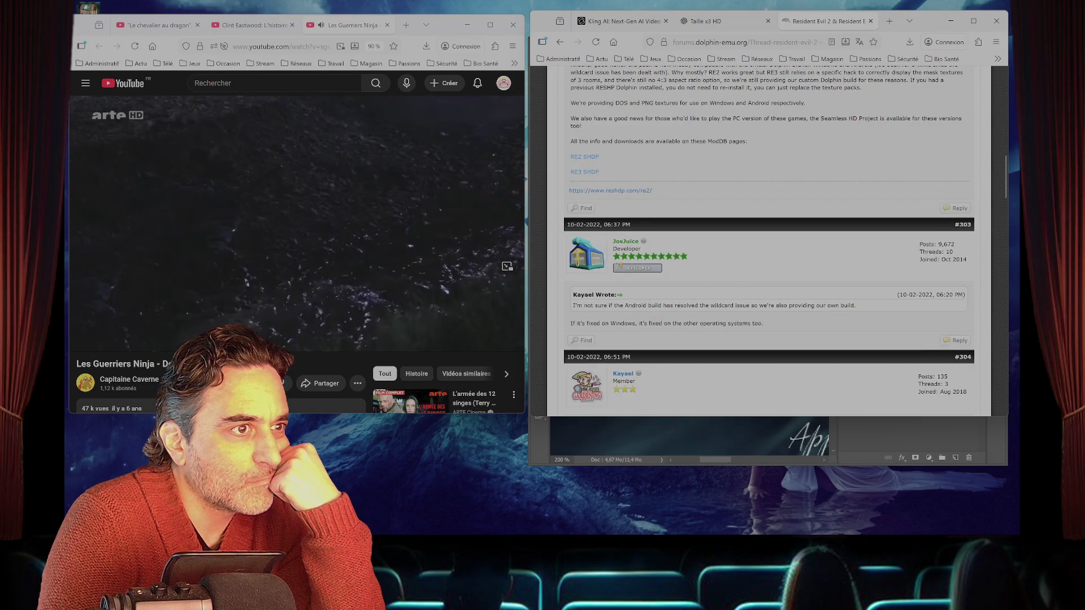
scroll(768, 237, down, 4)
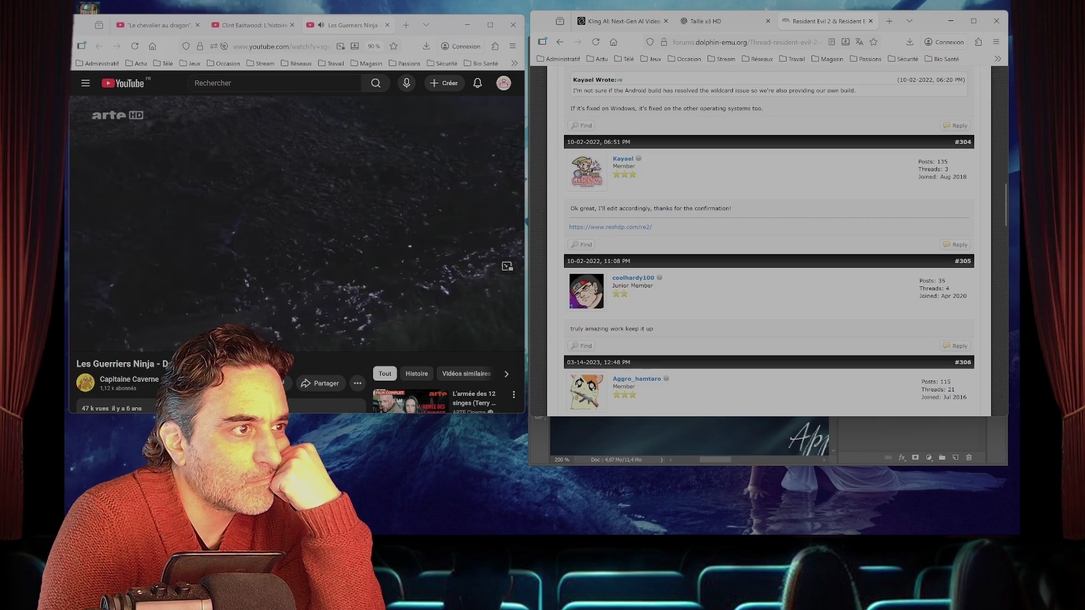
scroll(768, 237, down, 3)
scroll(769, 237, down, 4)
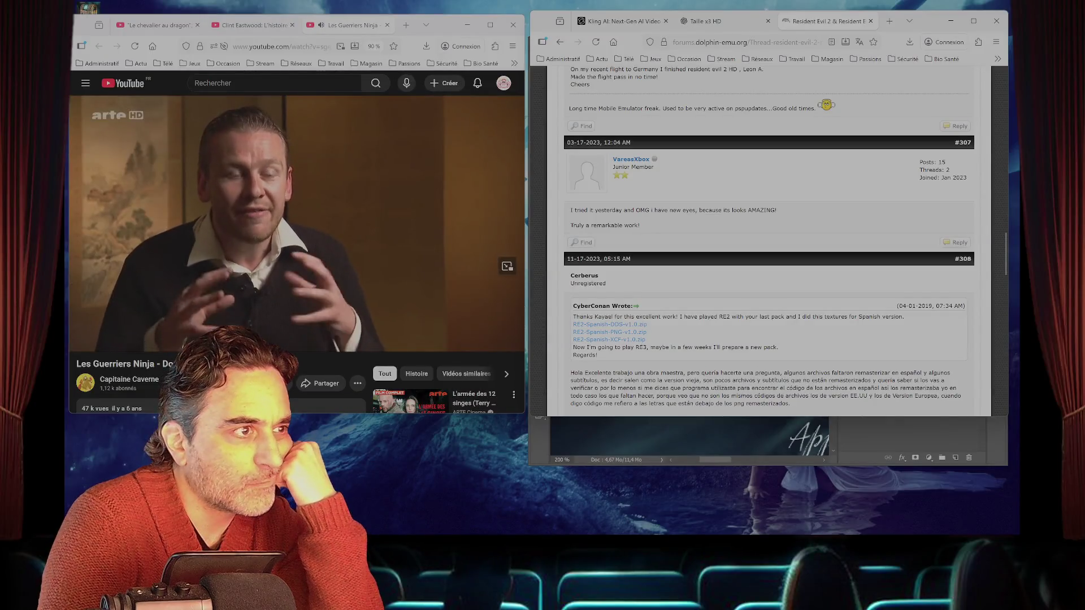
scroll(768, 237, down, 15)
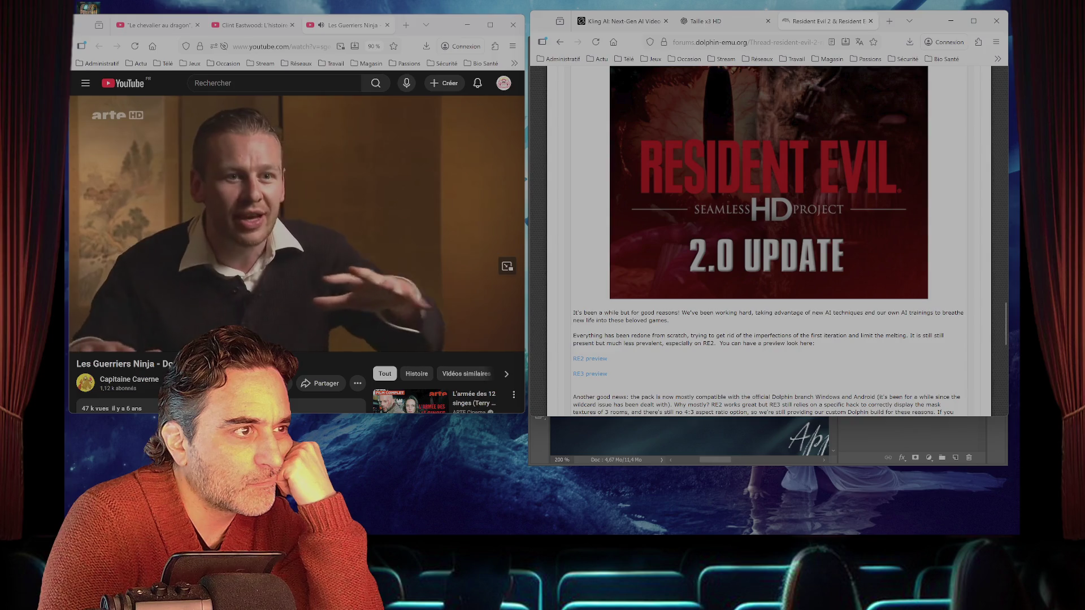
scroll(769, 238, up, 3)
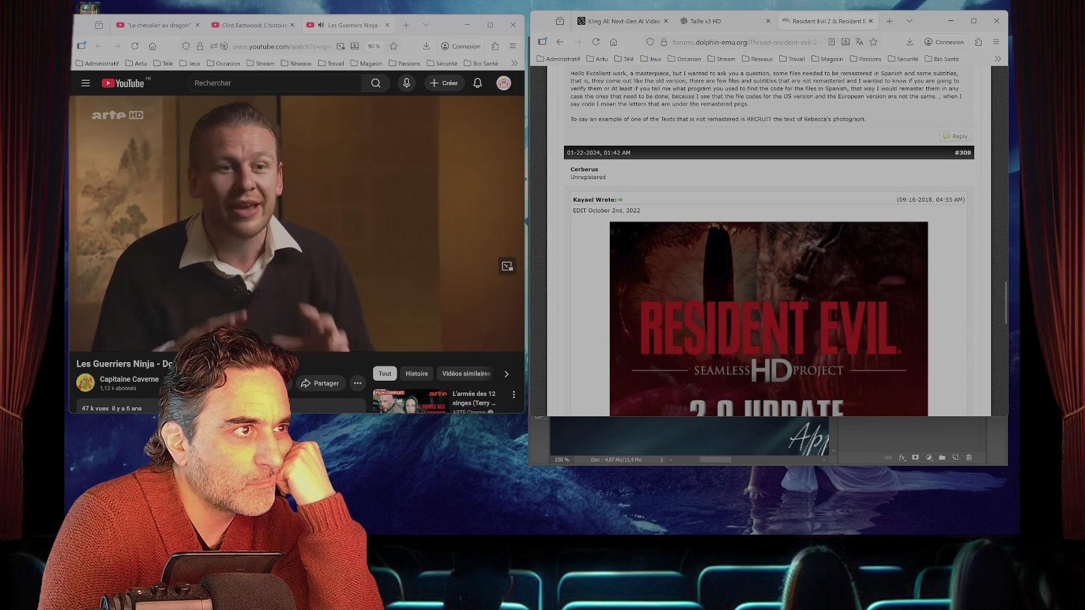
scroll(768, 237, down, 10)
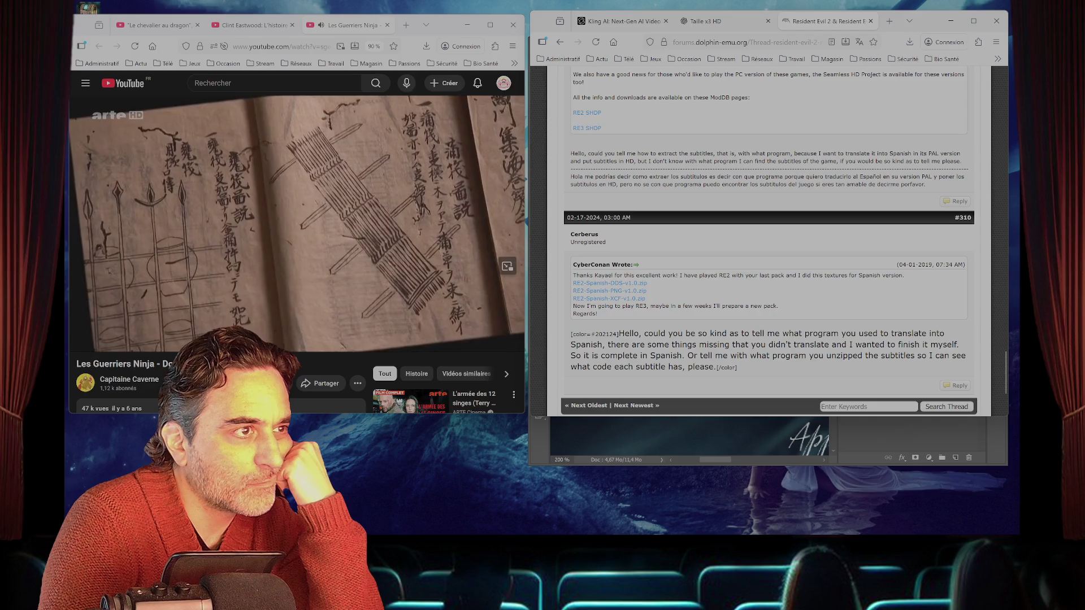
scroll(769, 238, down, 3)
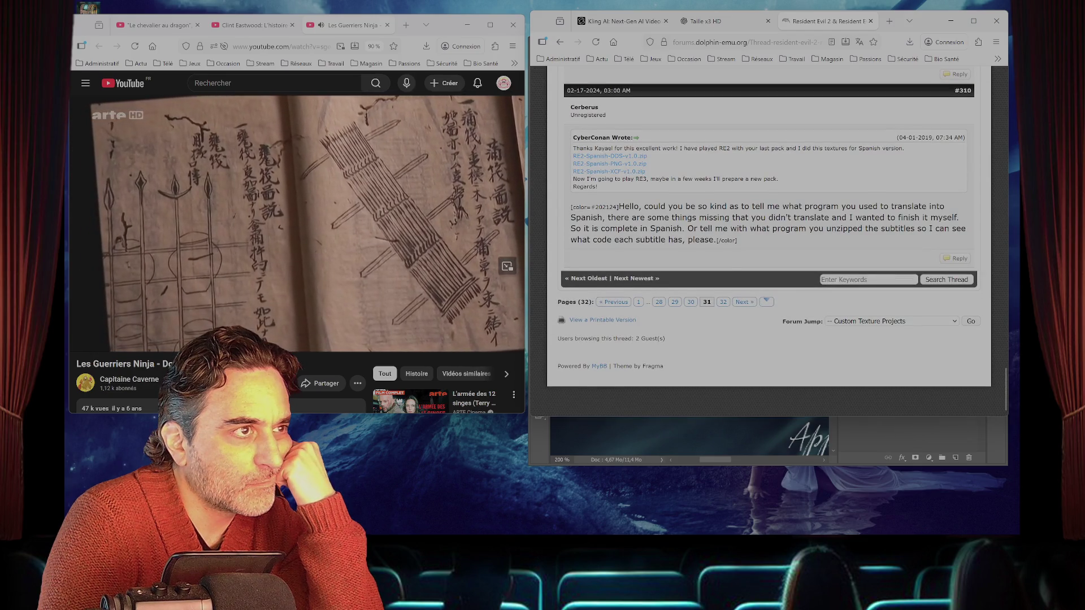
- Visit page 32, then go back to the Custom Texture Projects thread list
click(722, 302)
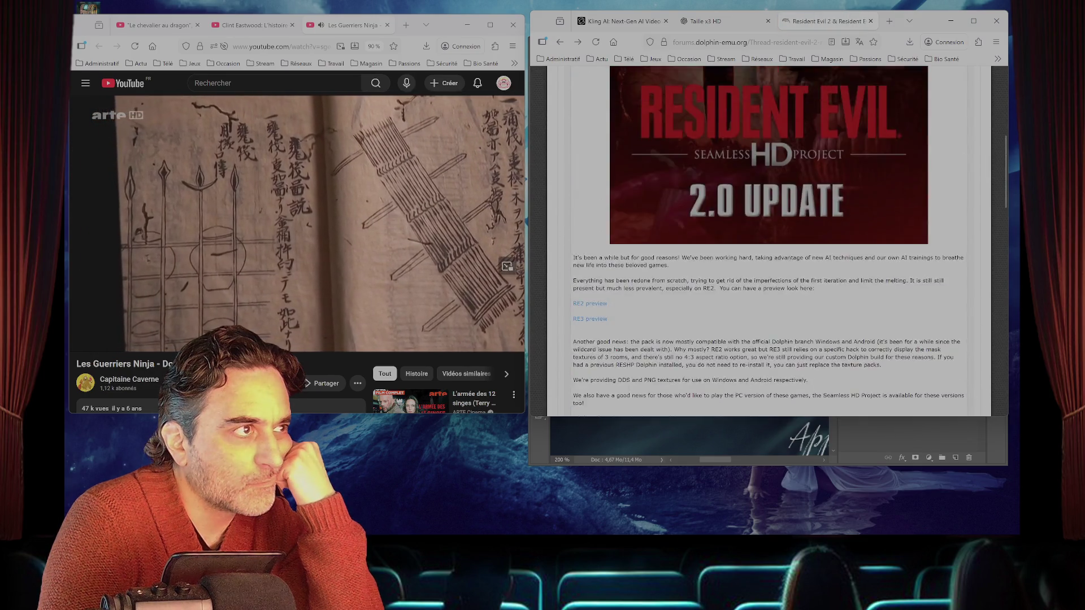
key(alt+Left)
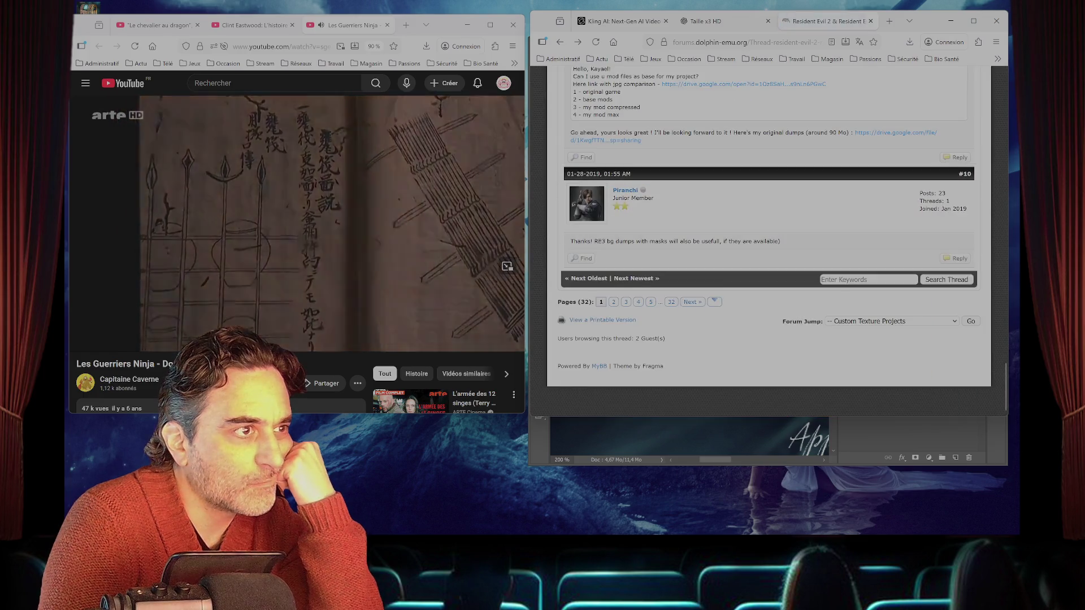
key(alt+Left)
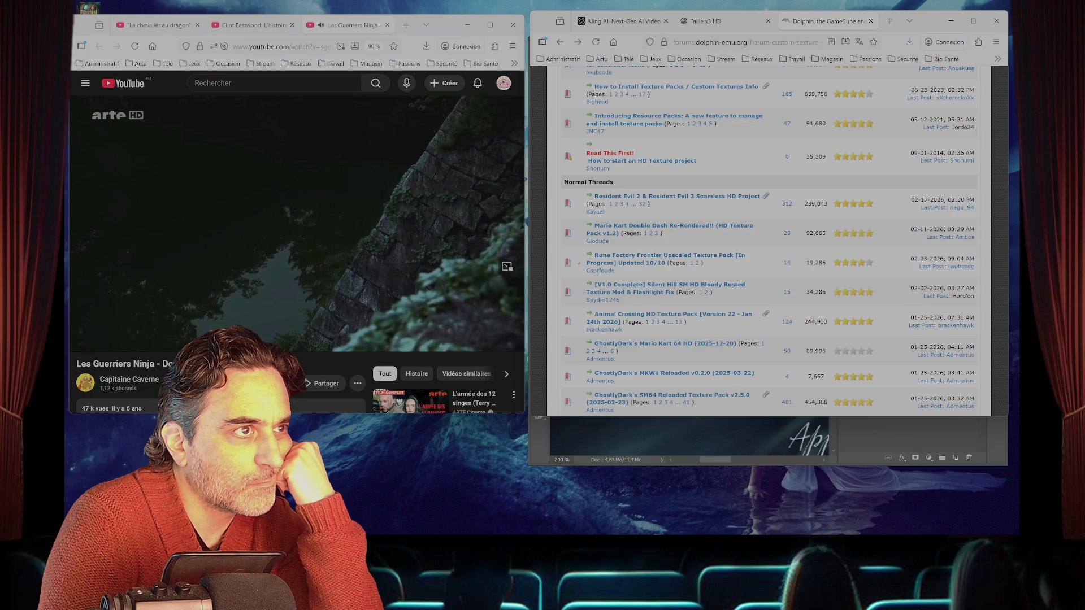
scroll(672, 206, down, 5)
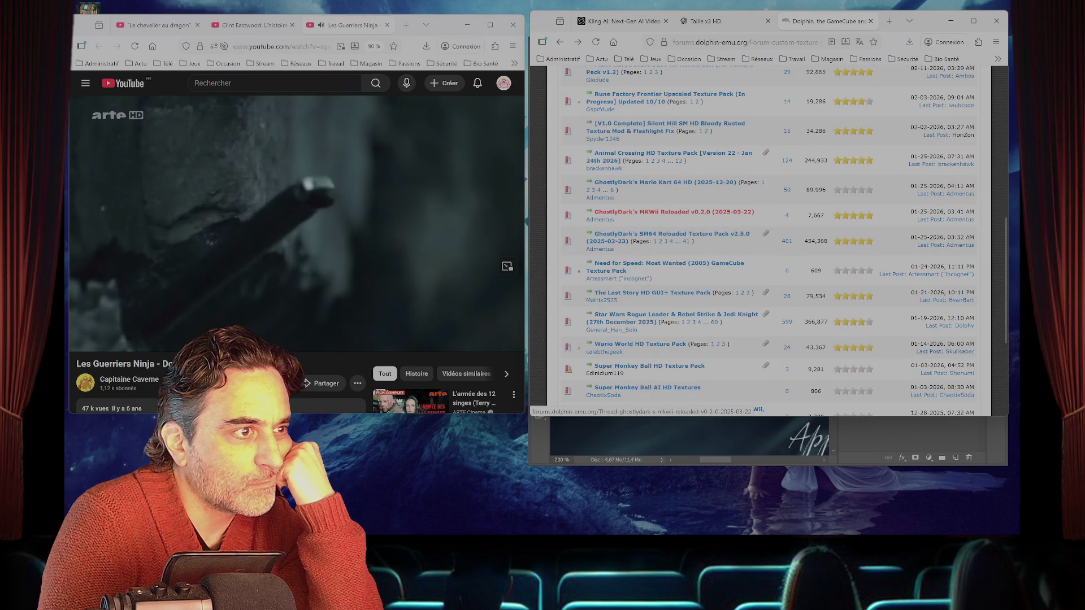
scroll(672, 206, down, 5)
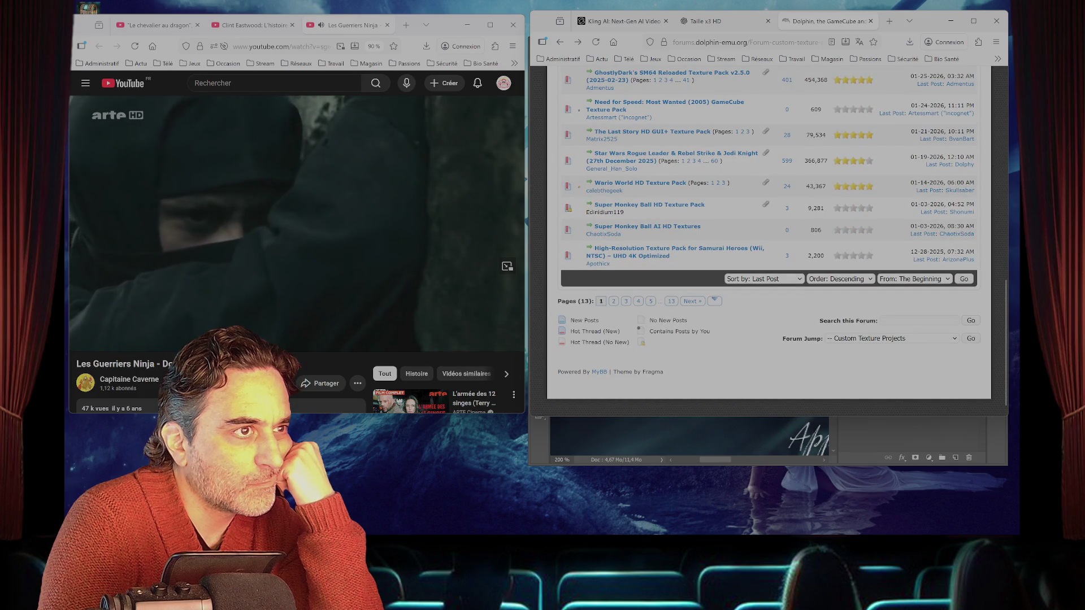
scroll(768, 237, up, 15)
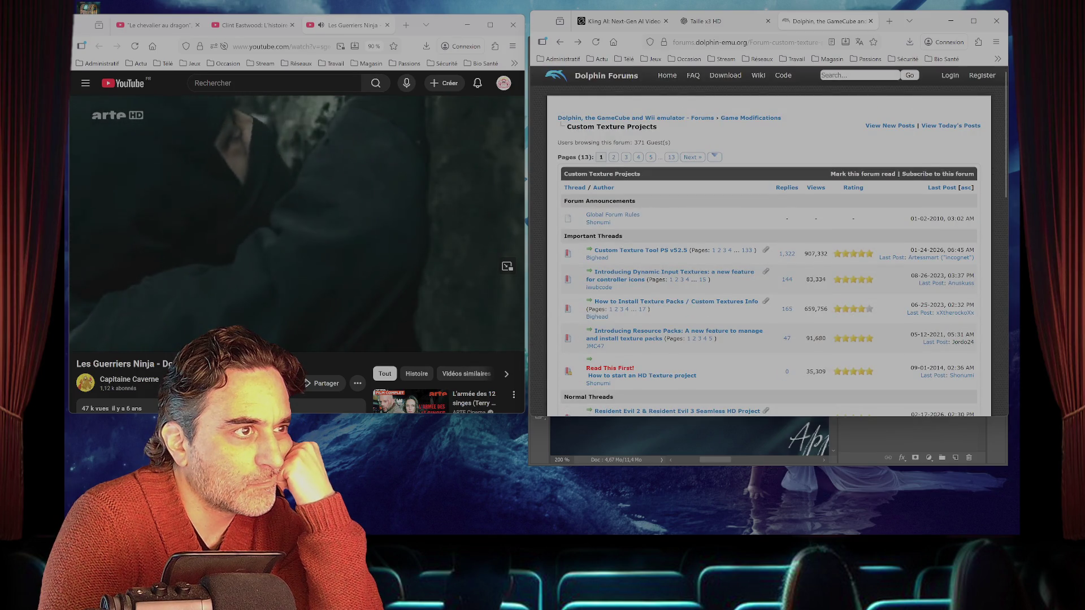
scroll(768, 254, down, 2)
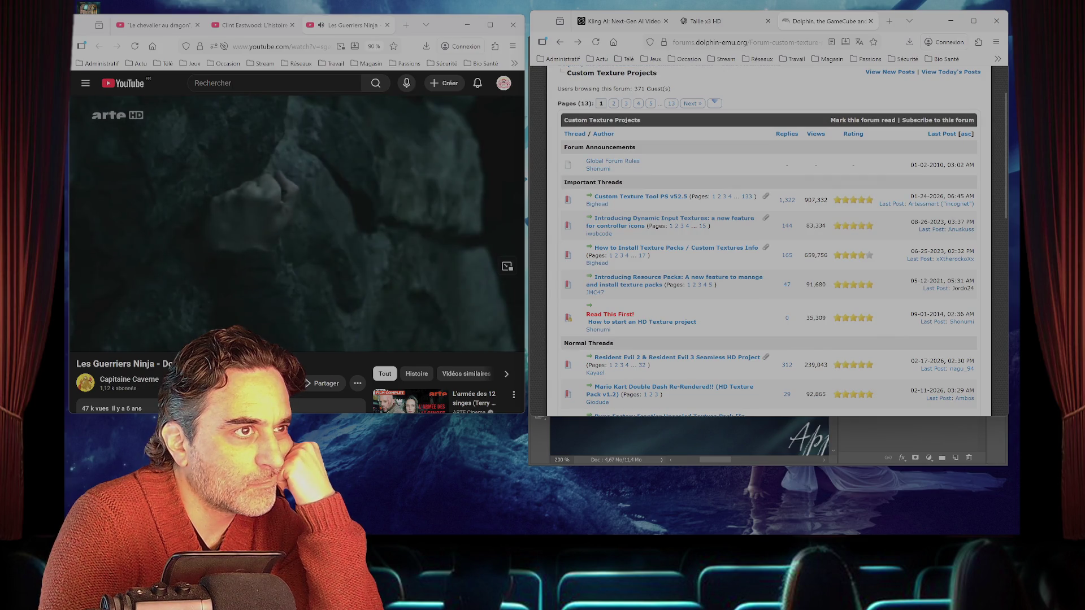
click(672, 218)
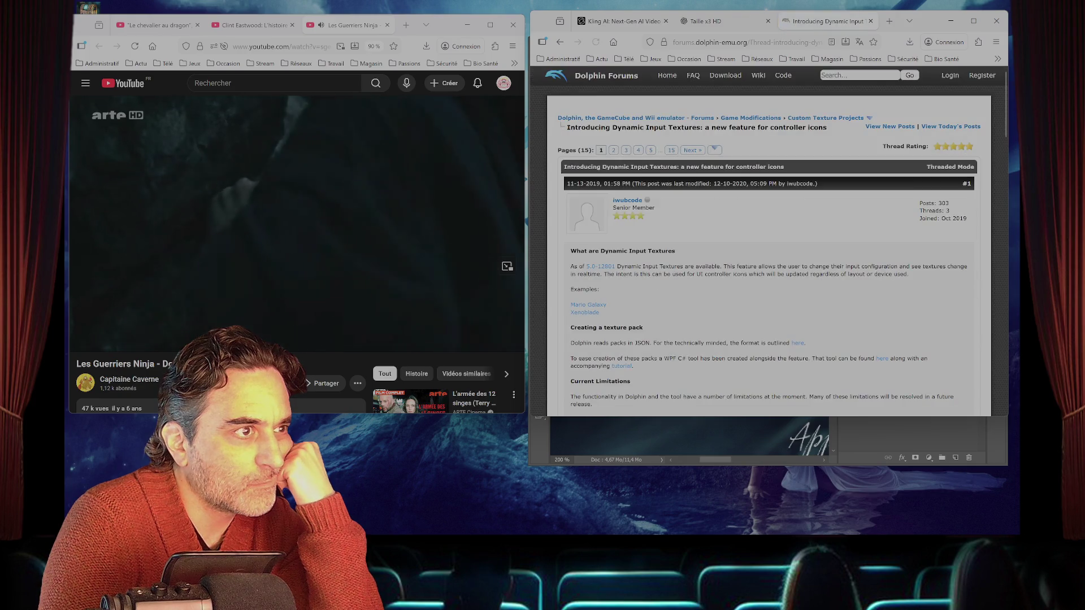
scroll(672, 219, down, 3)
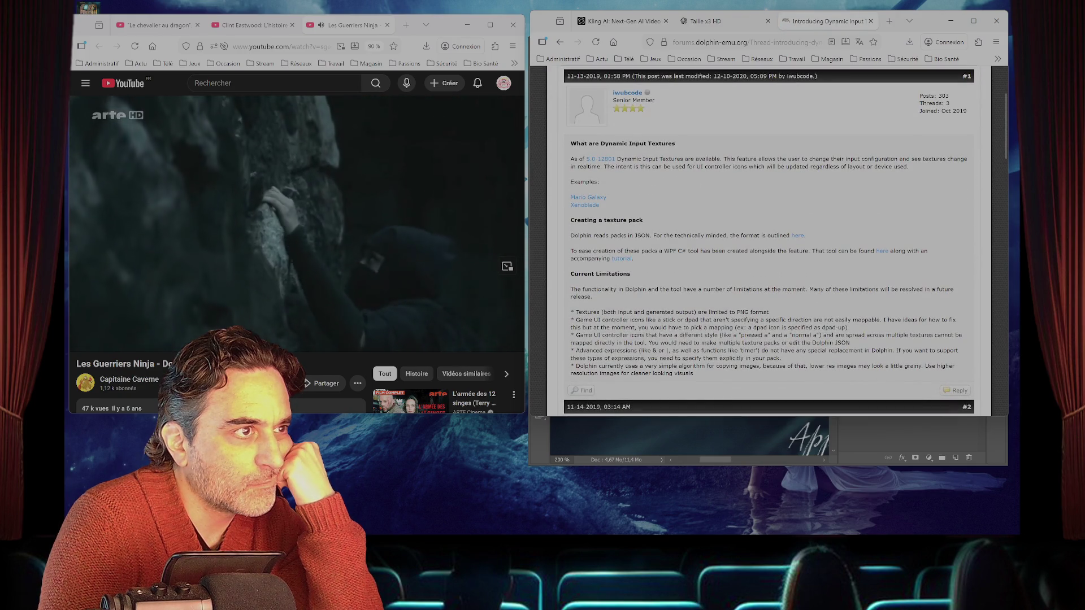
scroll(768, 243, down, 6)
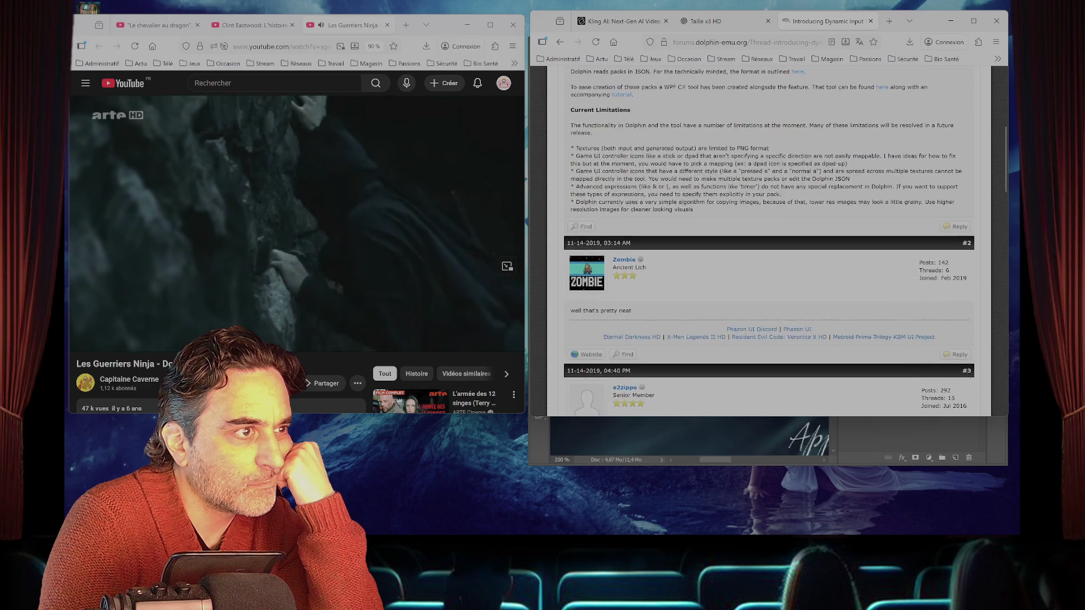
scroll(768, 243, up, 8)
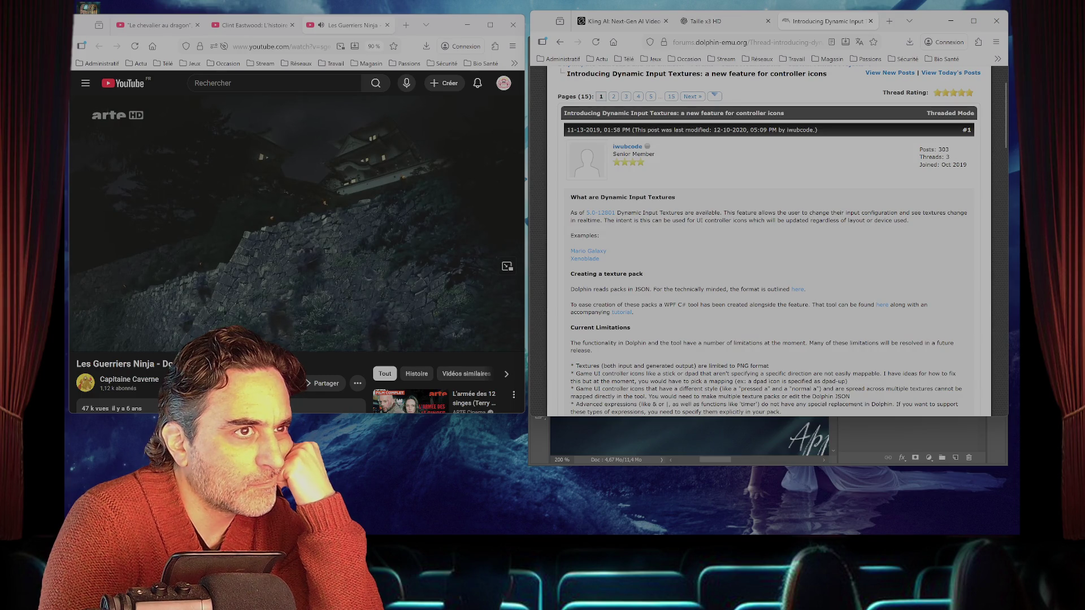
key(alt+Left)
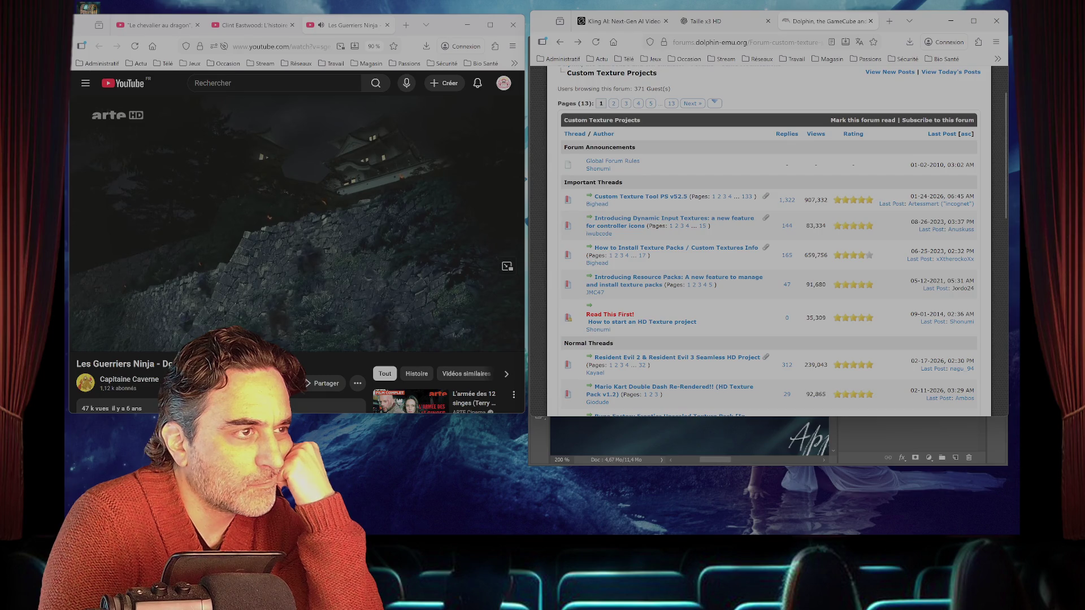
scroll(768, 243, down, 3)
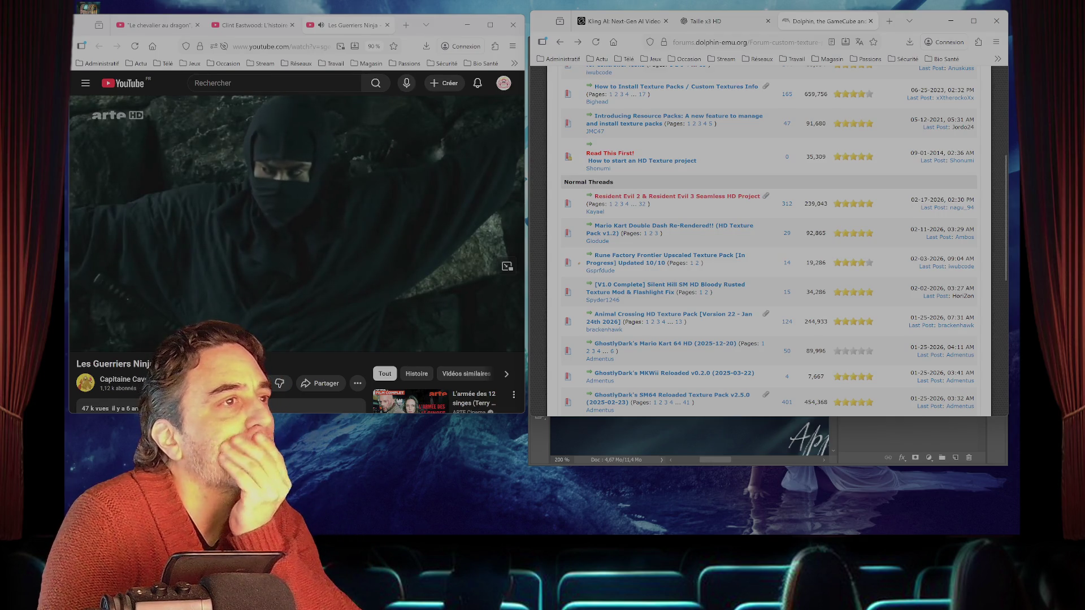
- Open the RE2 screenshot album from the thread in a new tab and glance through it
scroll(768, 243, down, 5)
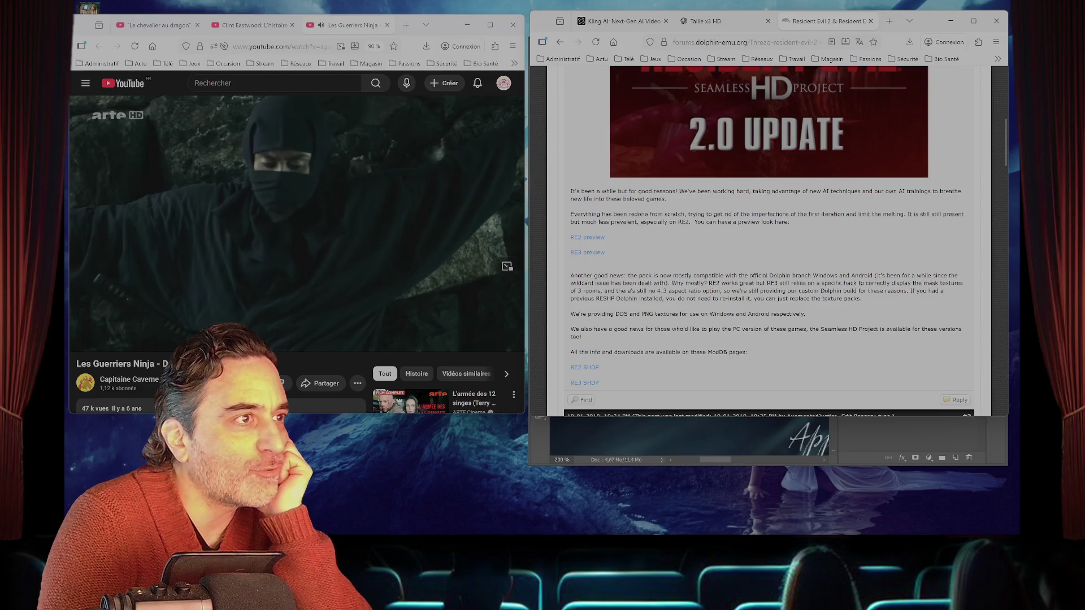
click(587, 237)
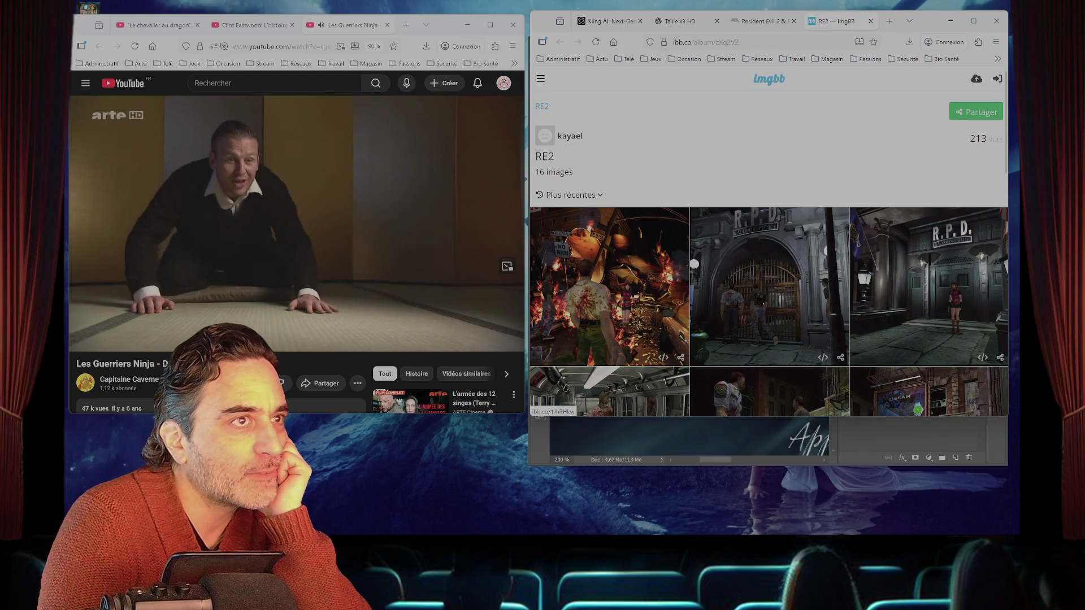
scroll(768, 243, down, 10)
scroll(768, 241, up, 3)
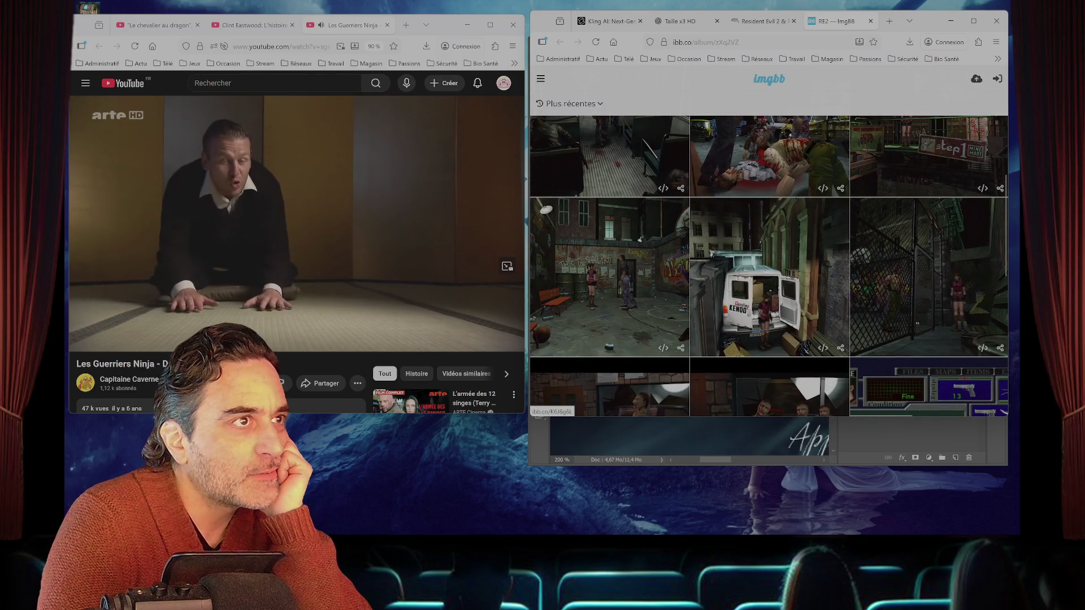
- Back in the forum thread, follow the RE2 Seamless HD project's ModDB link
click(760, 21)
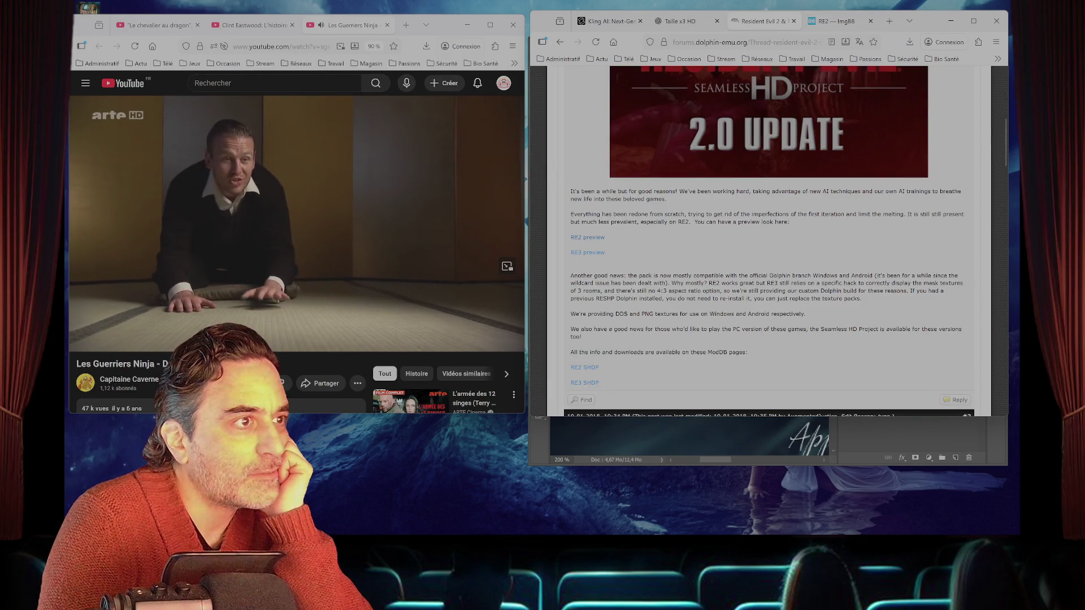
scroll(768, 241, down, 1)
click(583, 319)
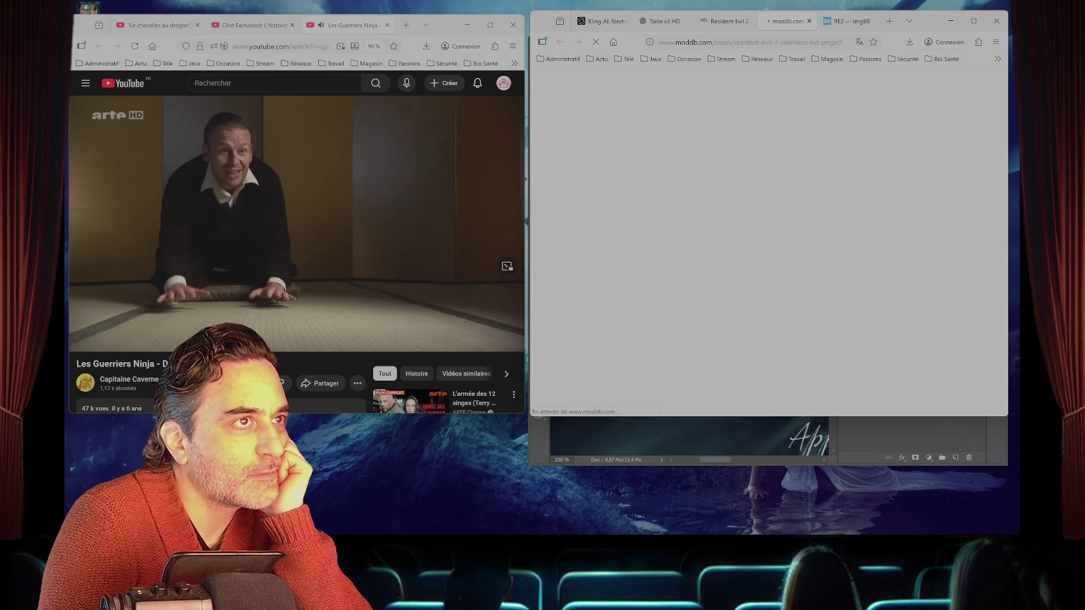
- Close the RE2 screenshot album tab and dismiss the ModDB translate prompt
key(ctrl+Tab)
key(ctrl+w)
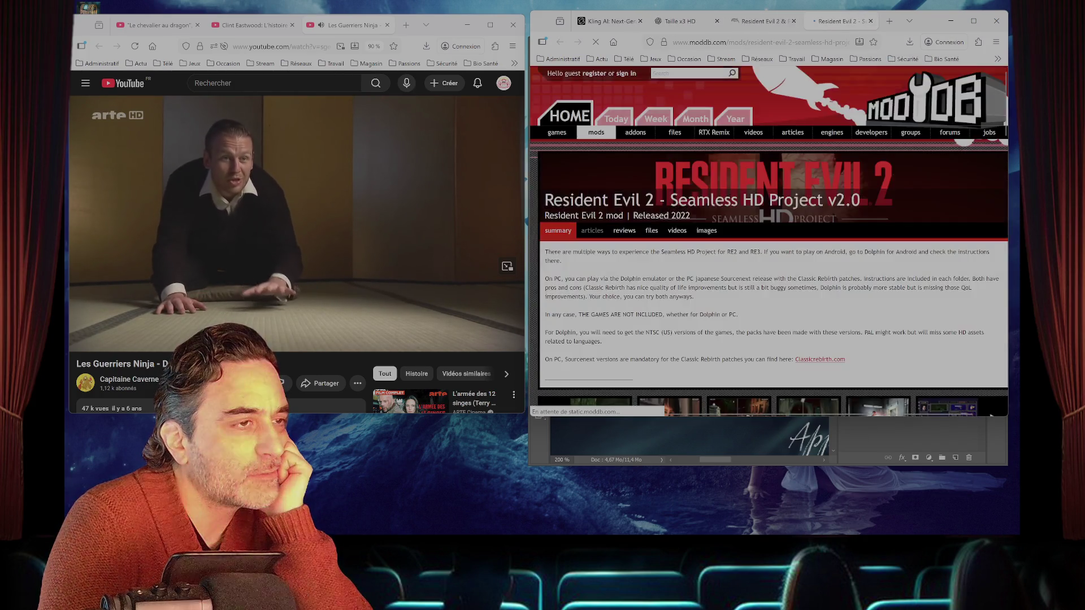
scroll(595, 249, down, 3)
scroll(594, 249, down, 3)
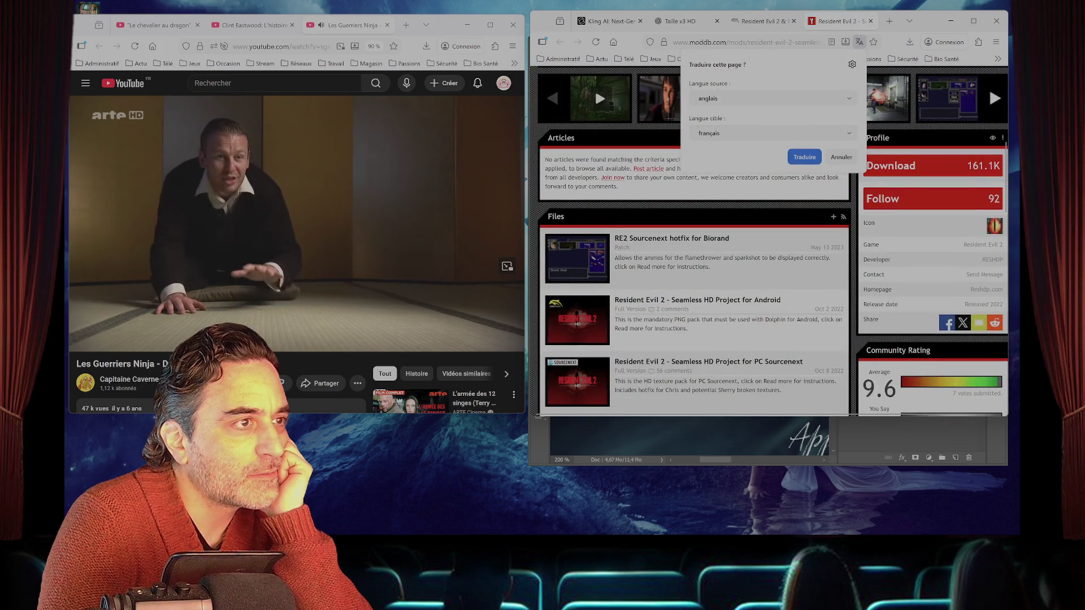
scroll(760, 219, up, 3)
key(Escape)
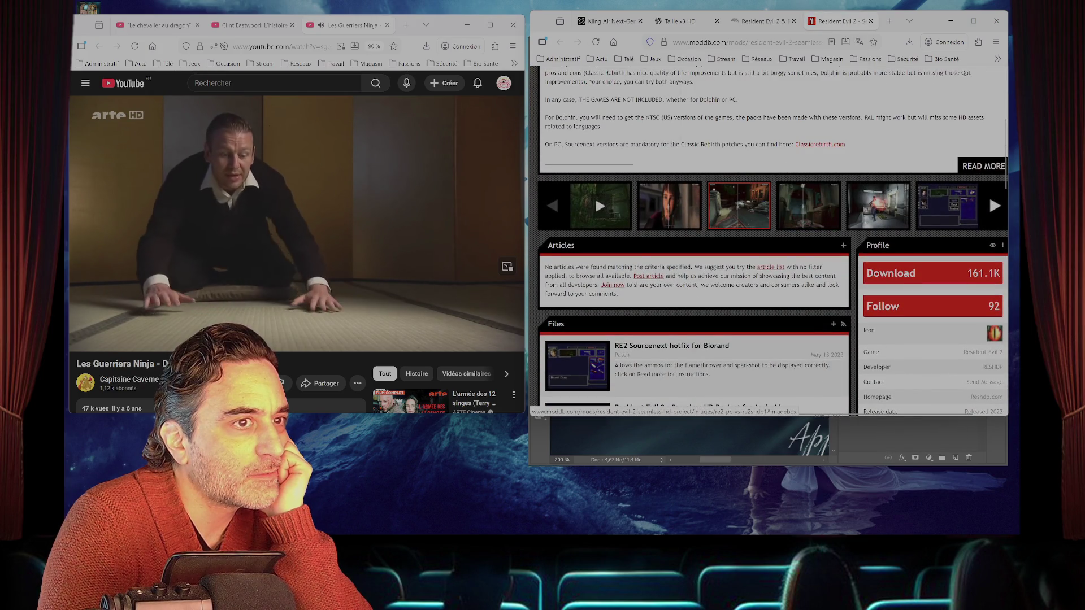
scroll(760, 219, up, 3)
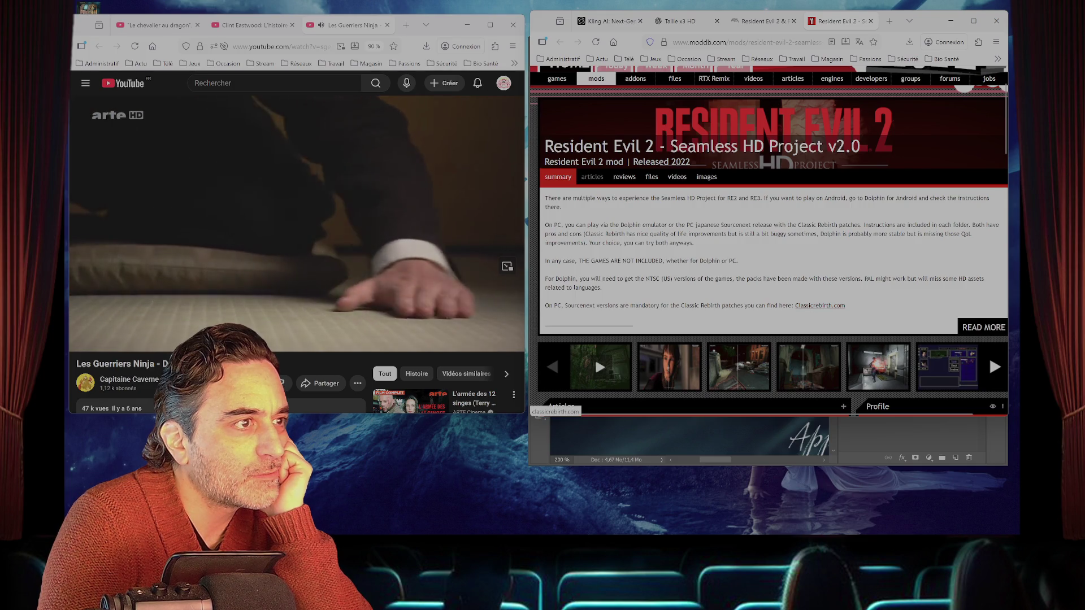
- Download 'Resident Evil 2 - Seamless HD Project for Dolphin Windows' from the Files section
scroll(594, 357, down, 2)
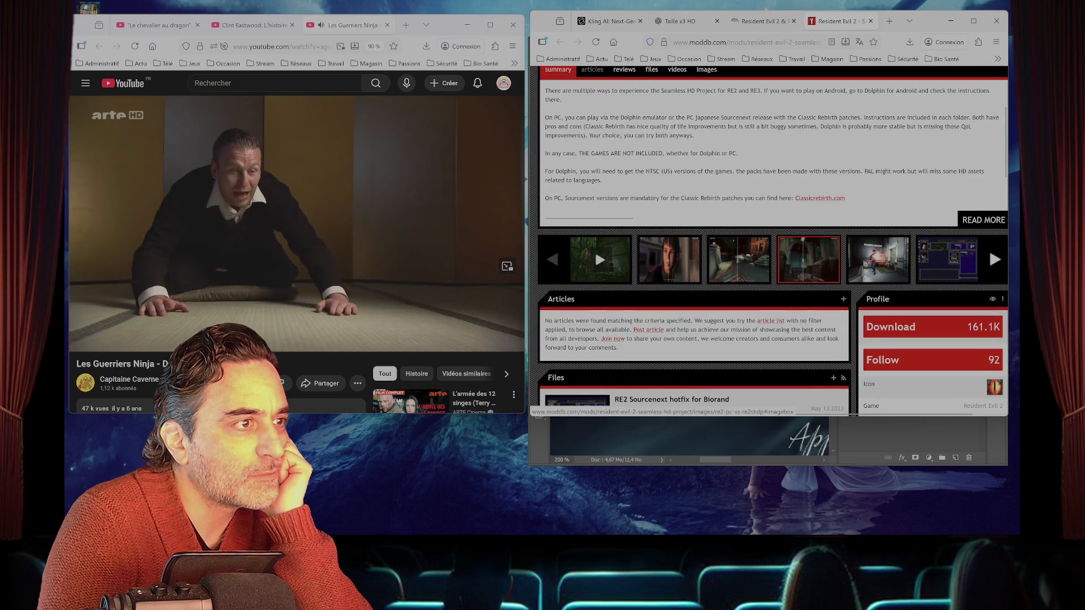
scroll(594, 357, down, 2)
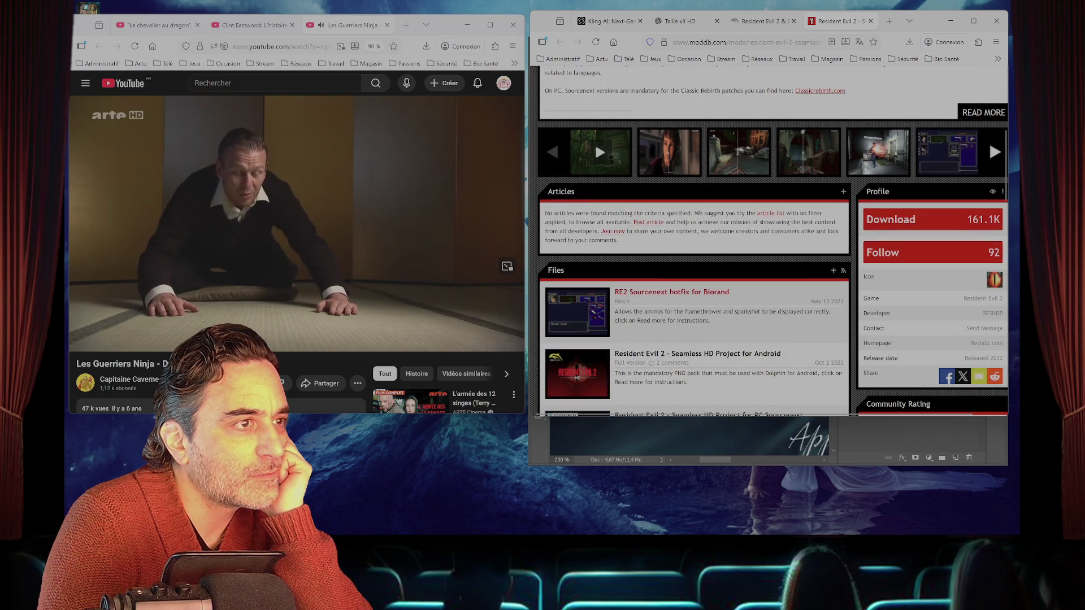
scroll(650, 291, down, 1)
scroll(650, 243, down, 1)
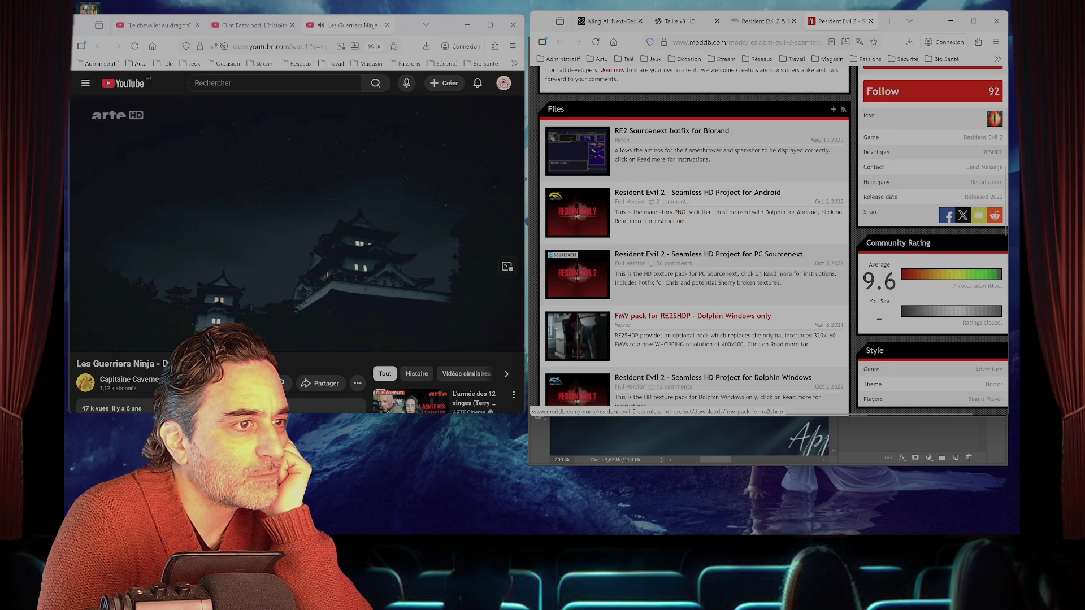
scroll(692, 316, down, 1)
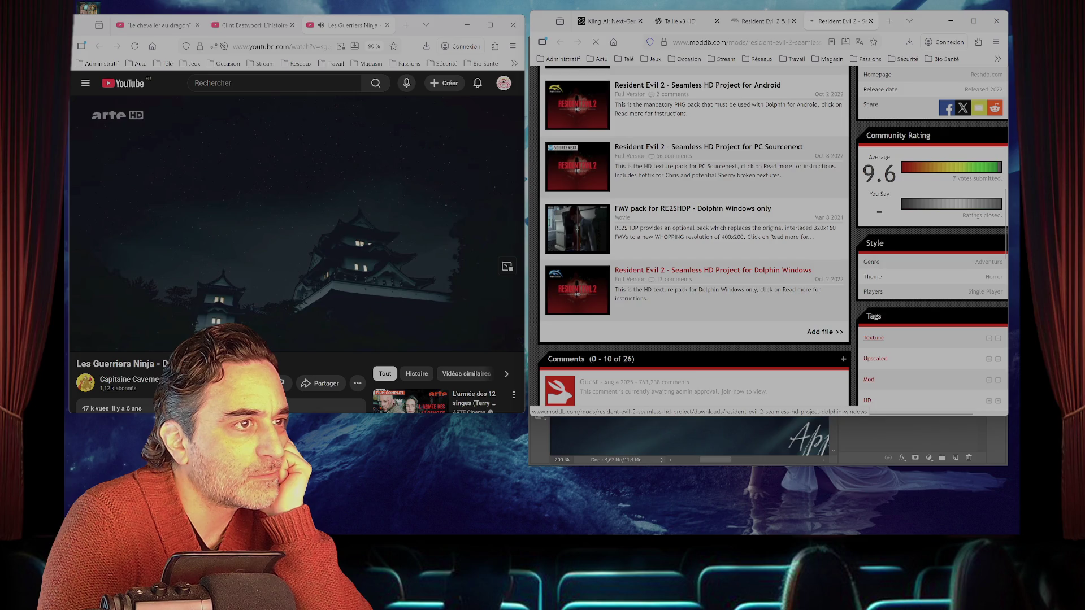
scroll(692, 270, down, 3)
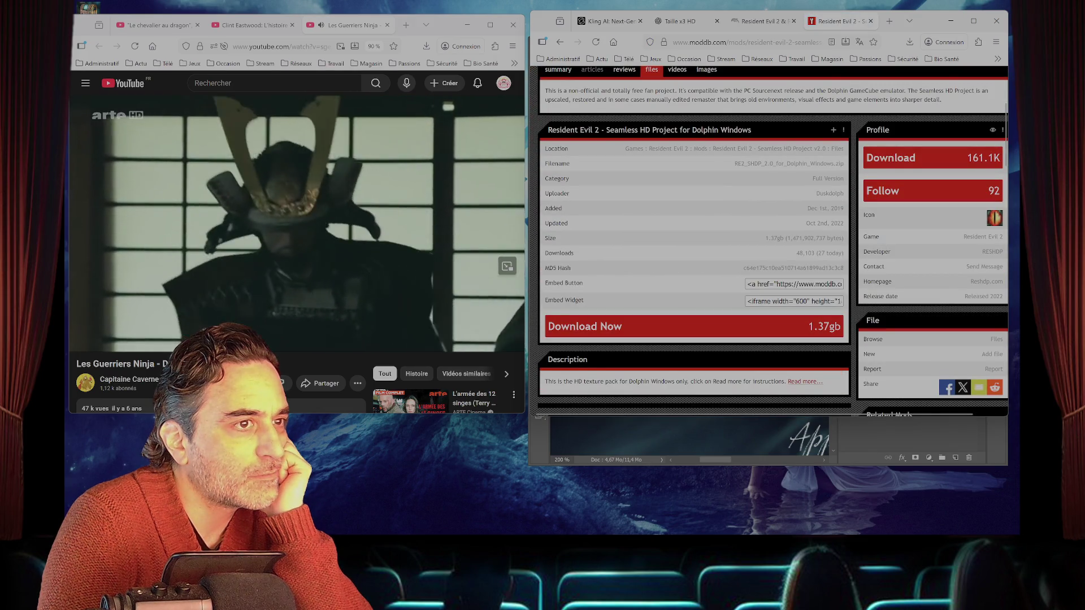
scroll(692, 270, down, 2)
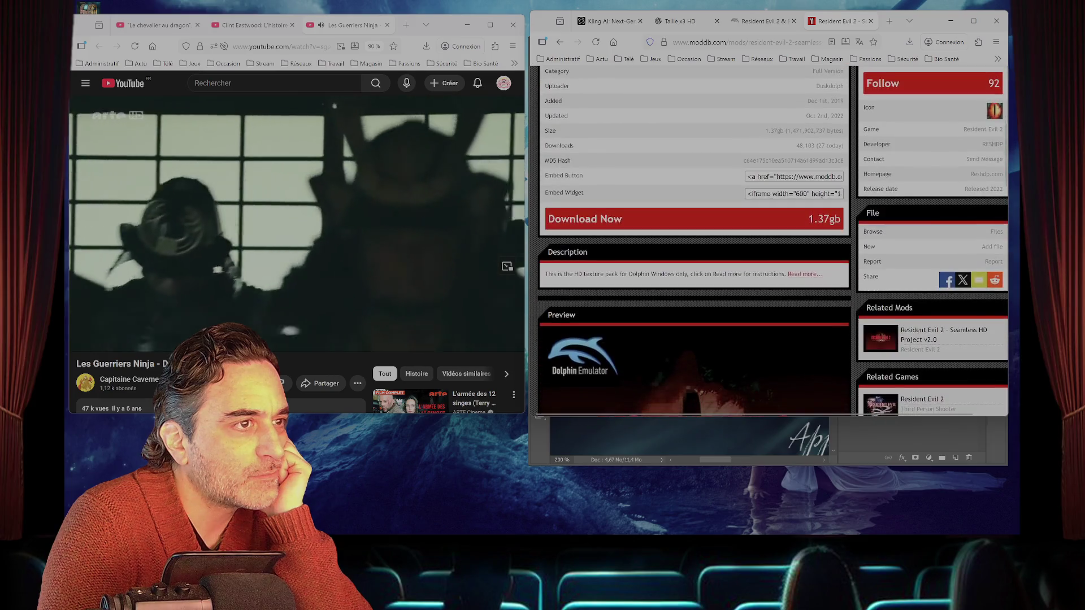
click(692, 218)
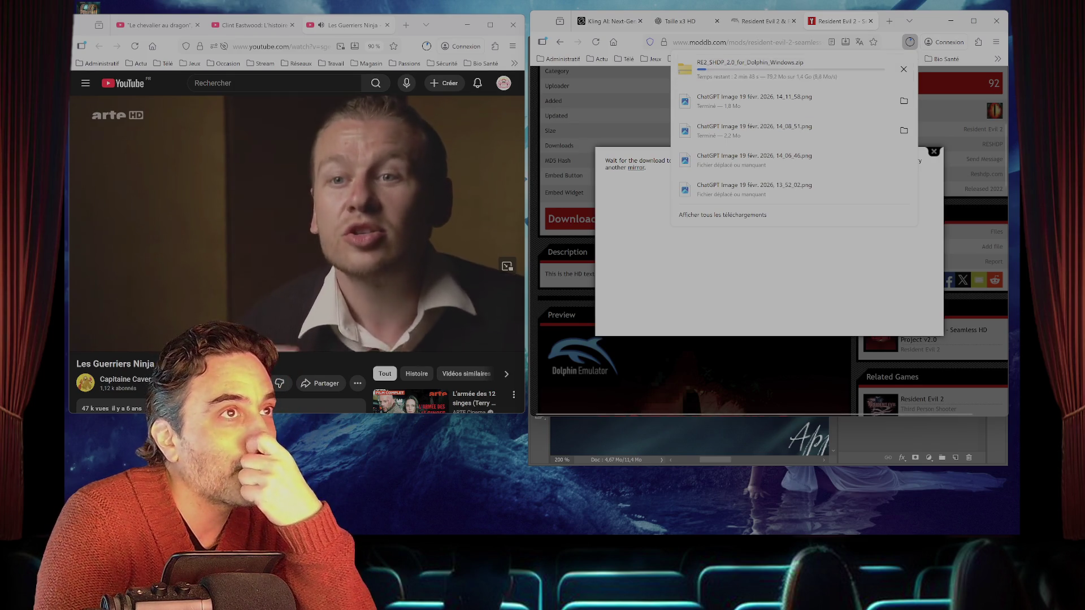
- Close the downloads list, check the running downscale batch, then return to the 'Taille x3 HD' chat
key(Escape)
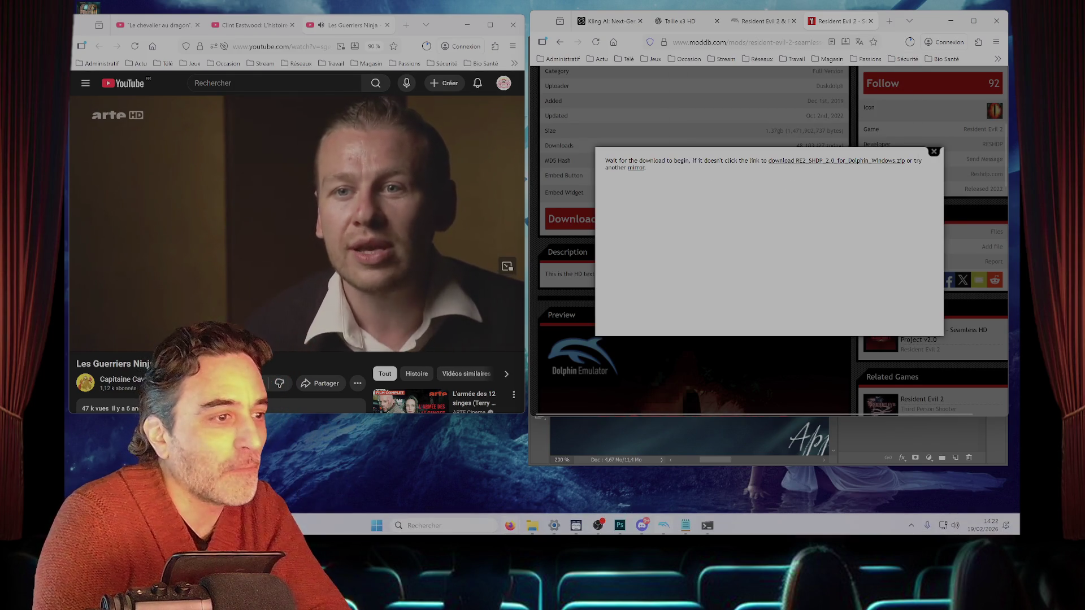
key(alt+Tab)
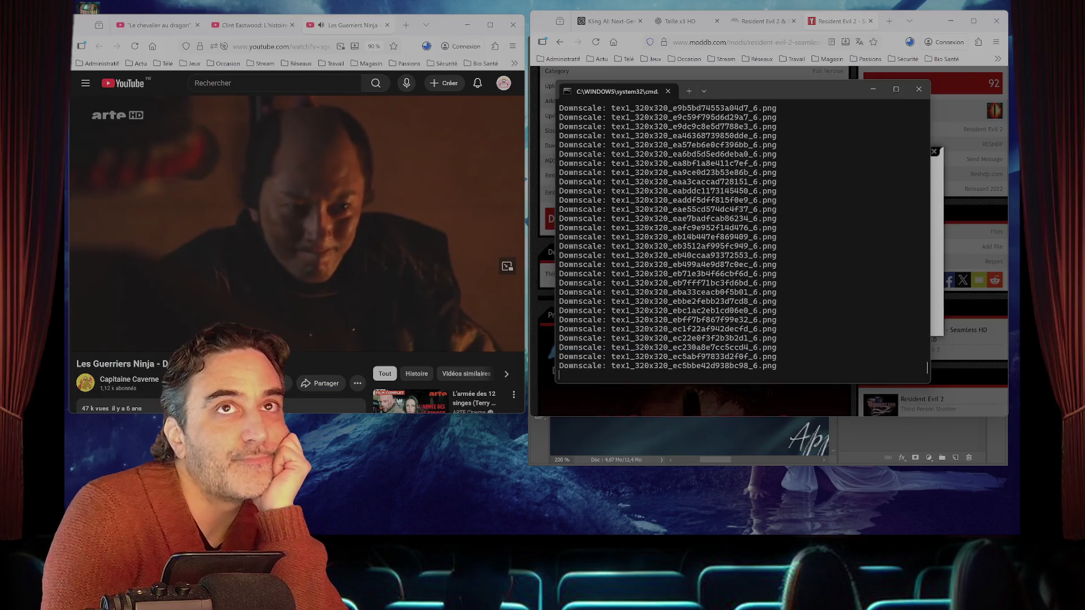
click(674, 21)
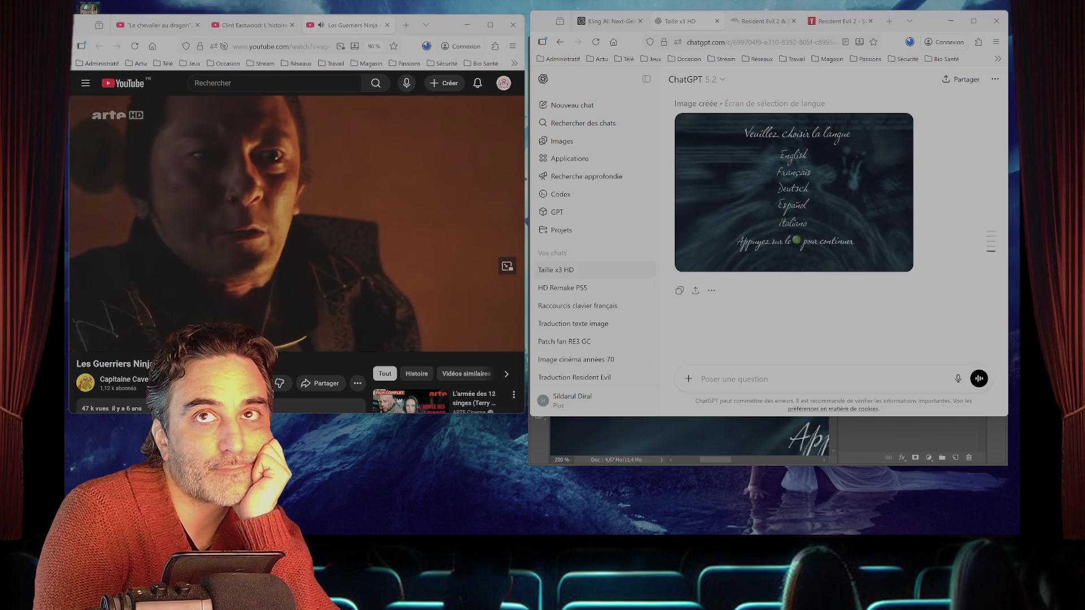
- Flip tex1_850x480 with Edition > Transformation > Symétrie axe vertical and save it when closing
key(alt+Tab)
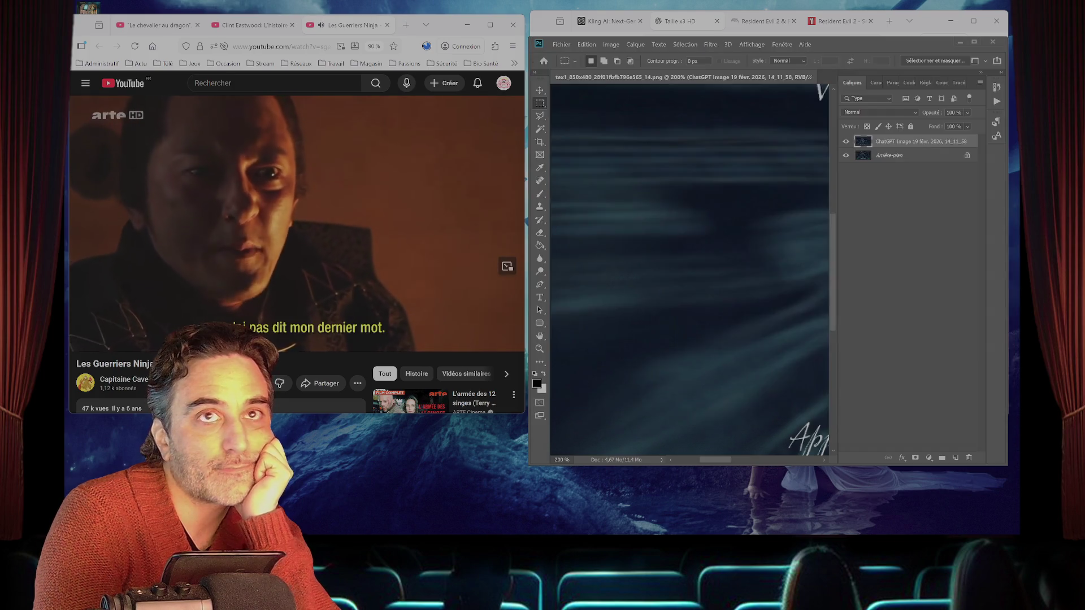
key(ctrl+Tab)
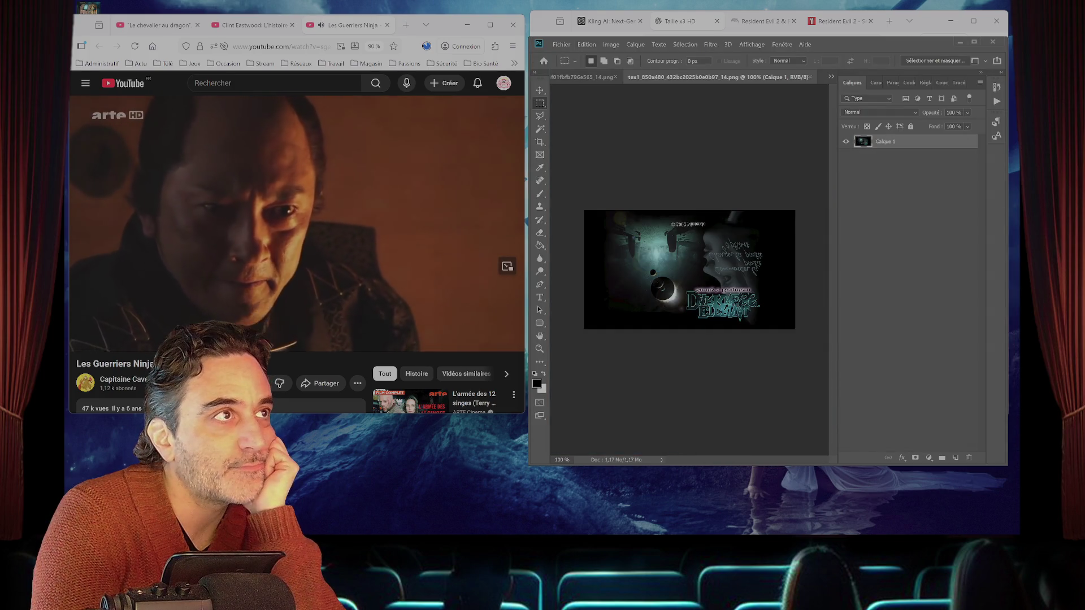
click(610, 45)
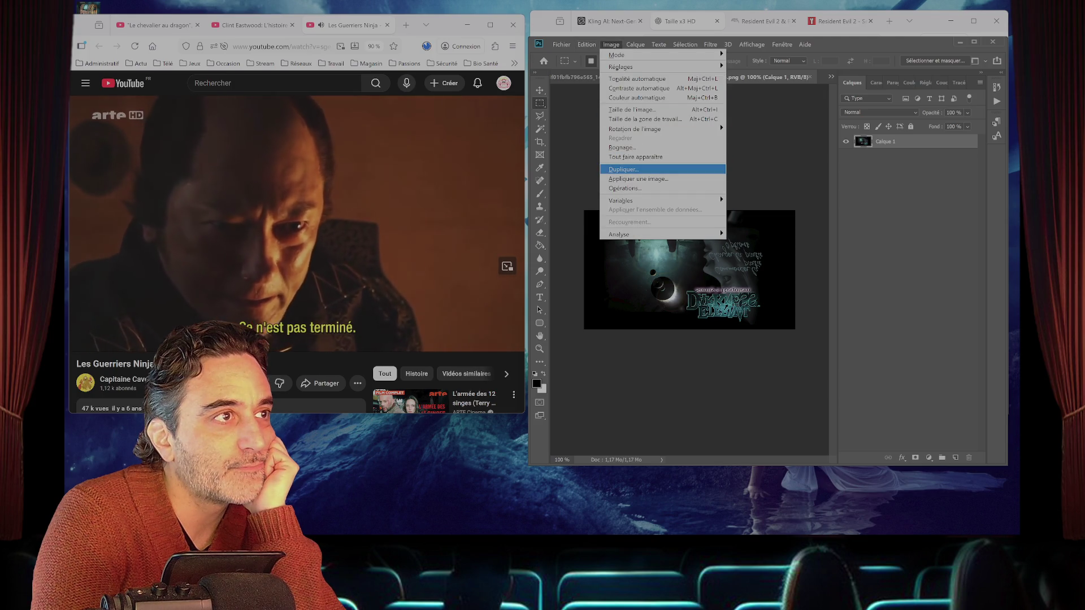
mouse_move(587, 44)
mouse_move(622, 257)
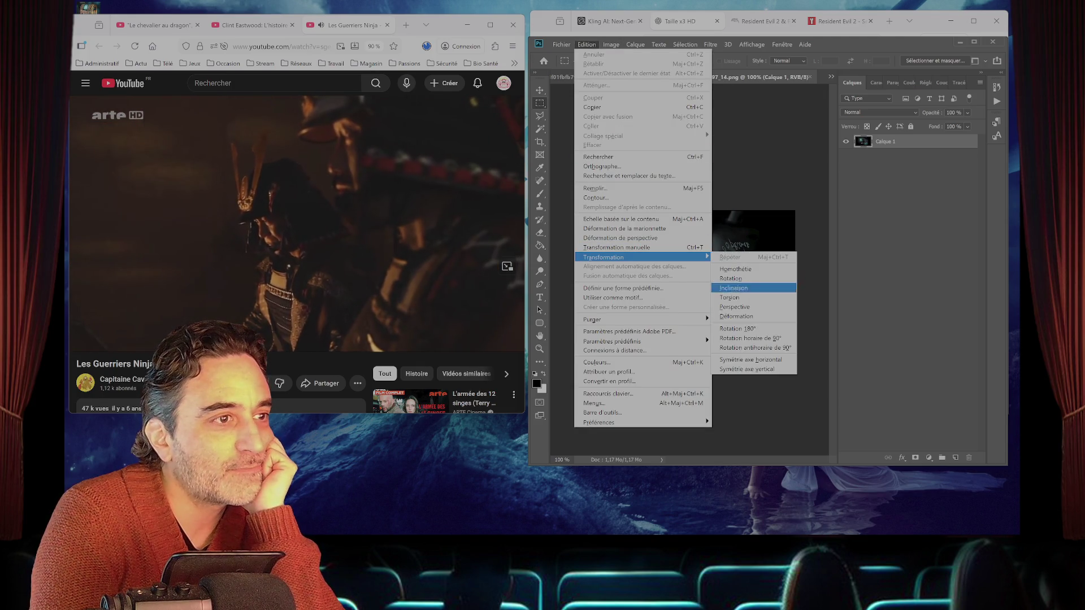
click(751, 369)
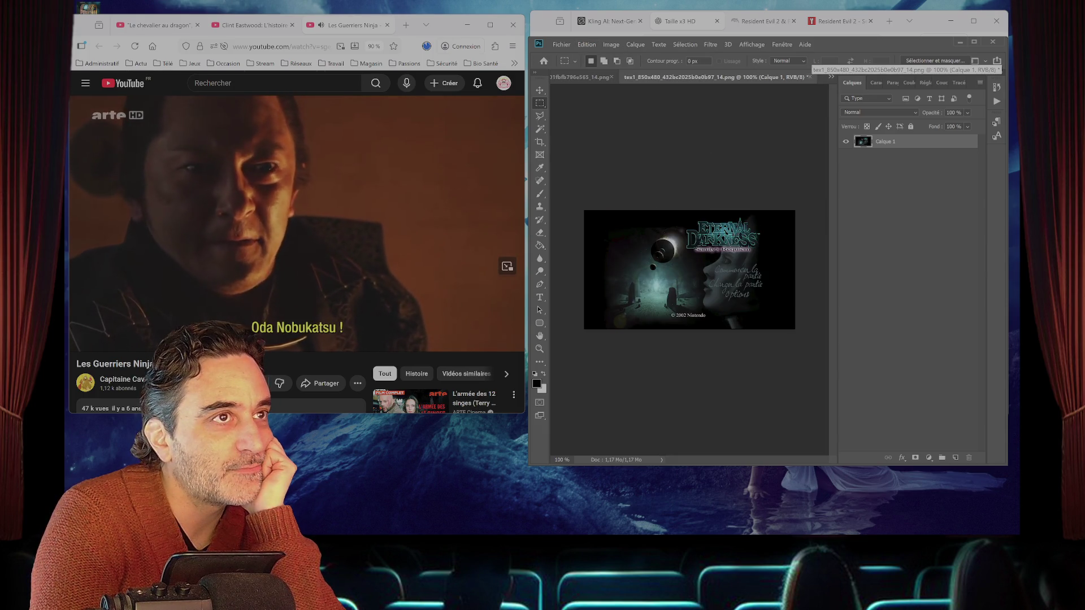
key(ctrl+q)
click(603, 214)
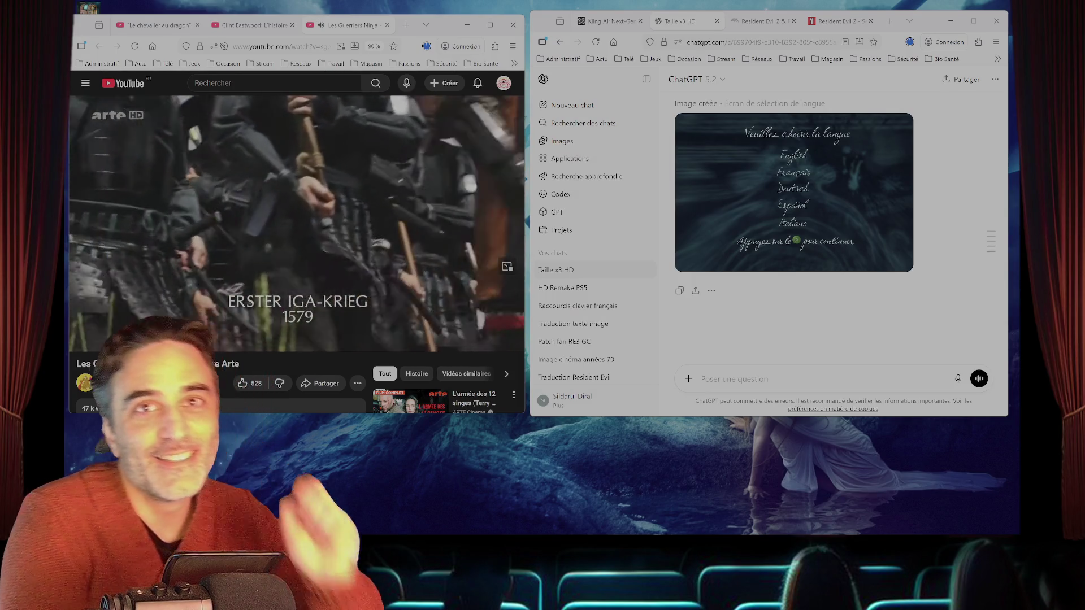
- Attach the upright title screen image and send it with 'taille x3 HD — fidèle 1:1'
drag(1003, 294, 808, 368)
drag(900, 189, 985, 188)
key(ctrl+c)
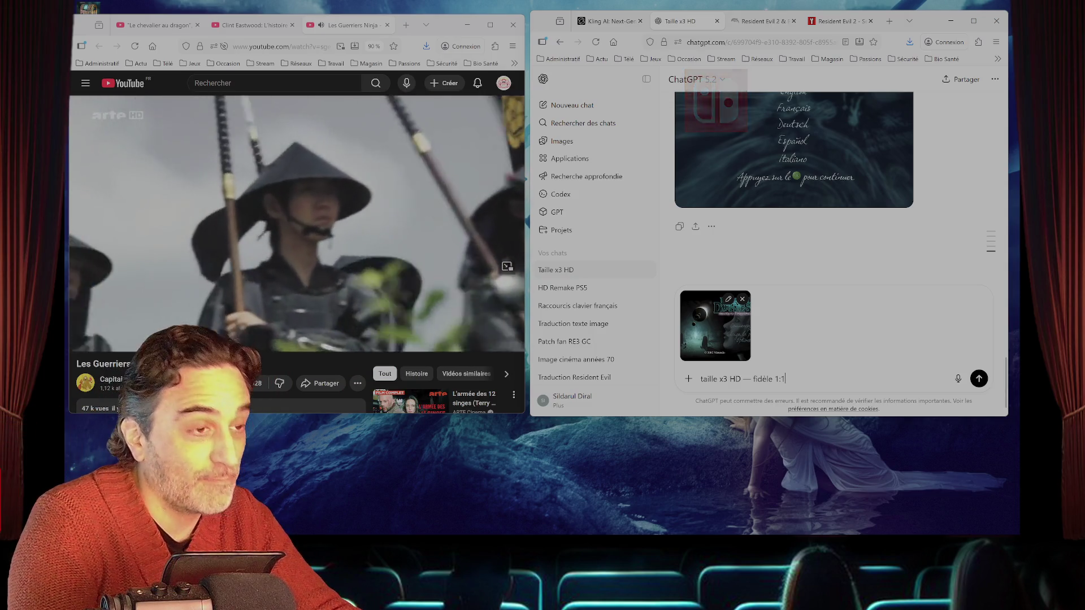
key(Return)
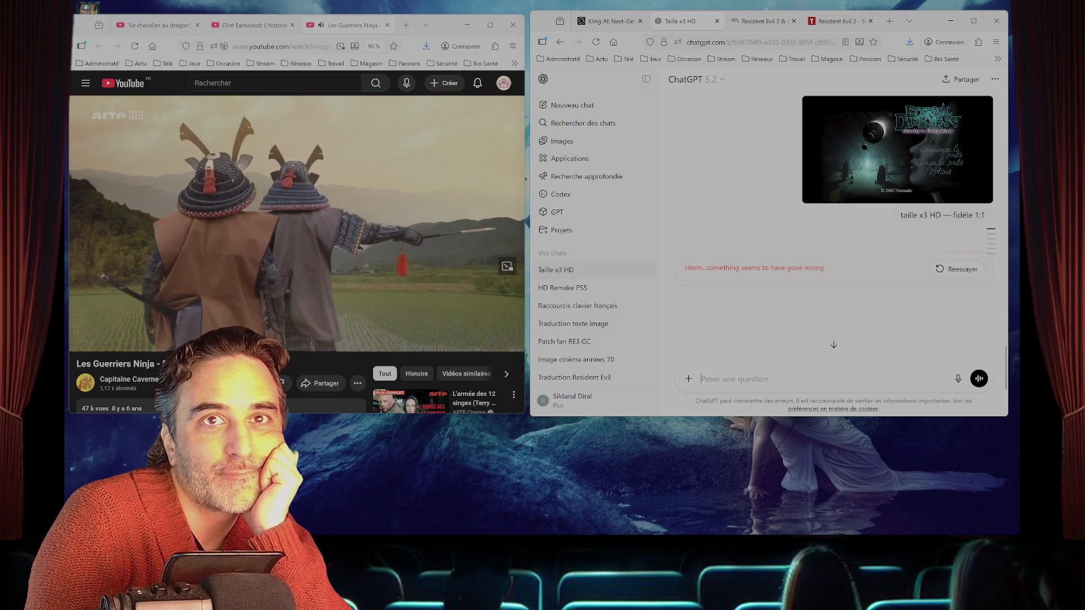
- After the error, re-attach the image, paste the same request and resend it
mouse_move(1050, 271)
mouse_down()
mouse_move(879, 294)
mouse_move(757, 368)
mouse_up()
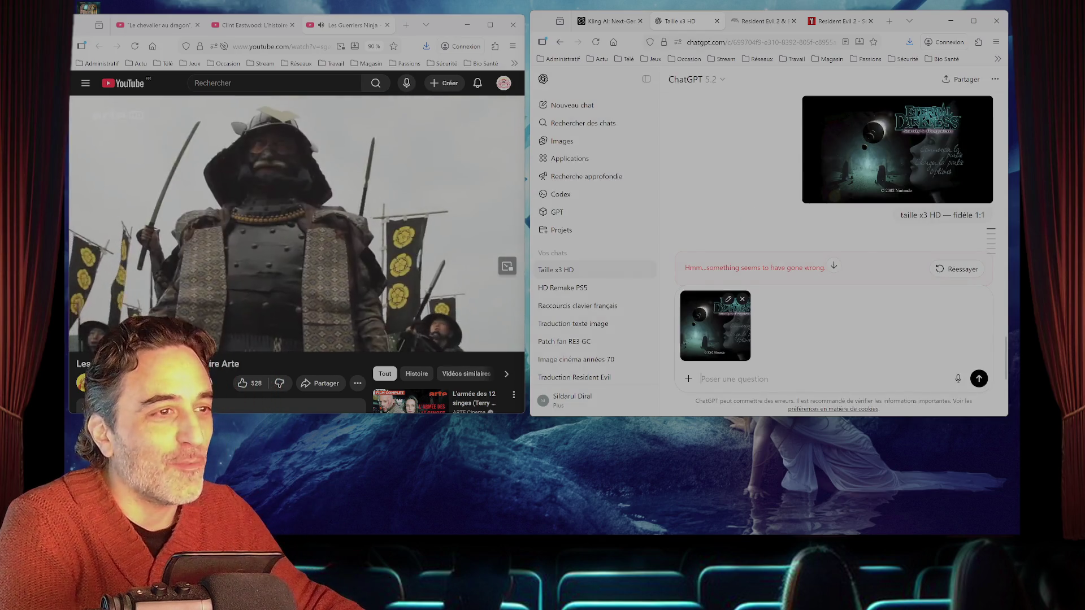
key(ctrl+v)
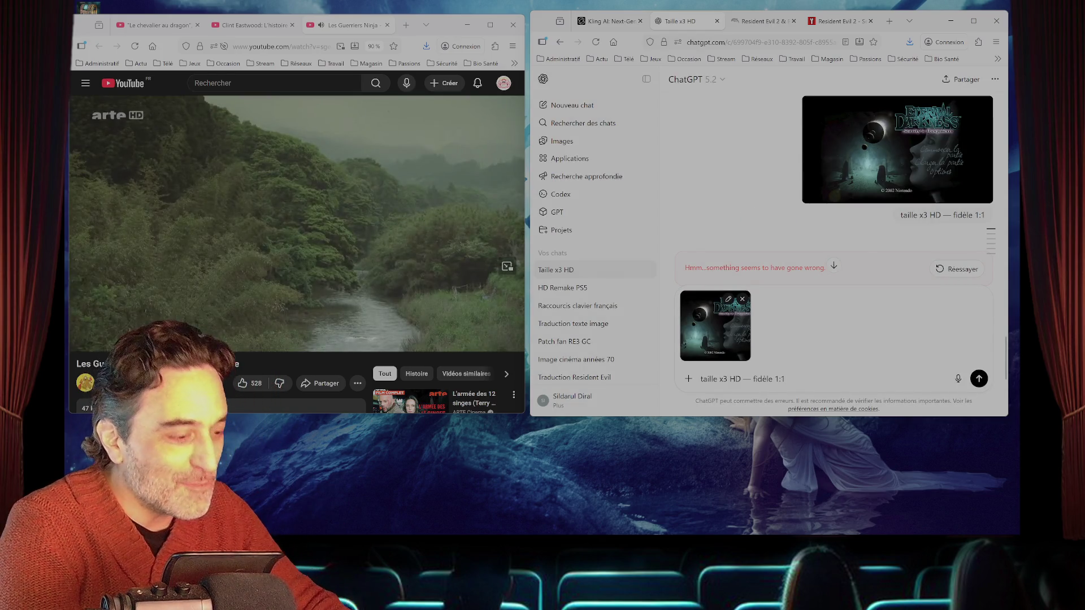
key(Return)
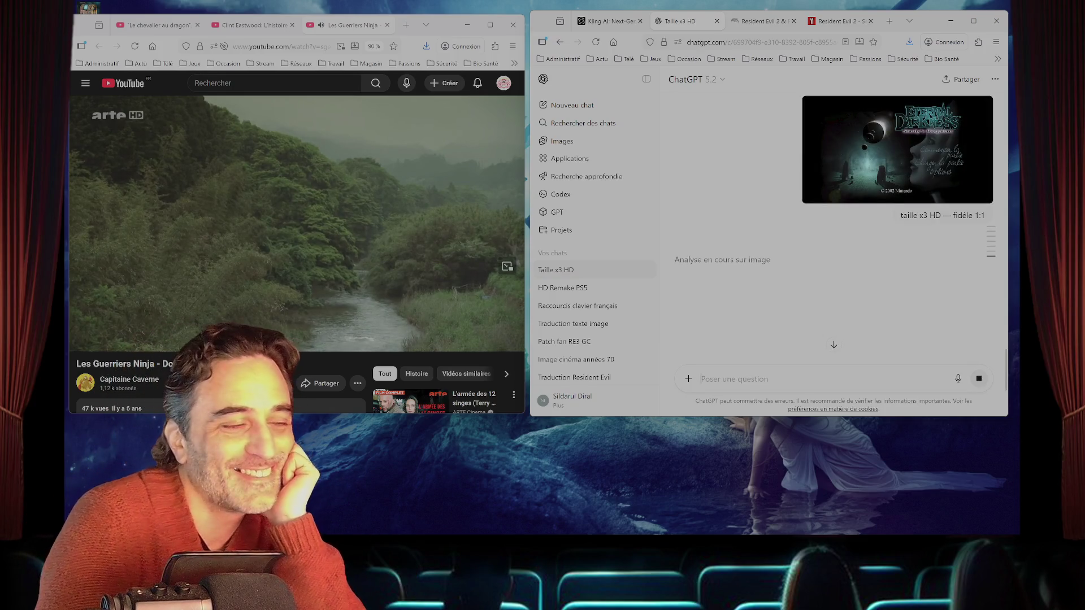
mouse_move(621, 533)
click(706, 526)
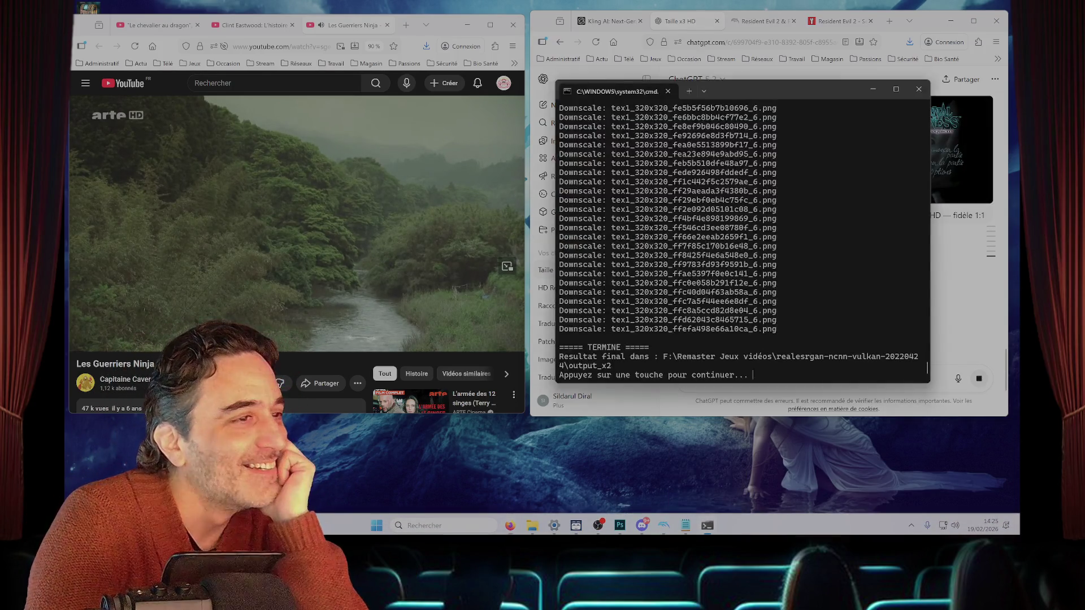
- Close the upscaling batch window once it shows TERMINE
key(Return)
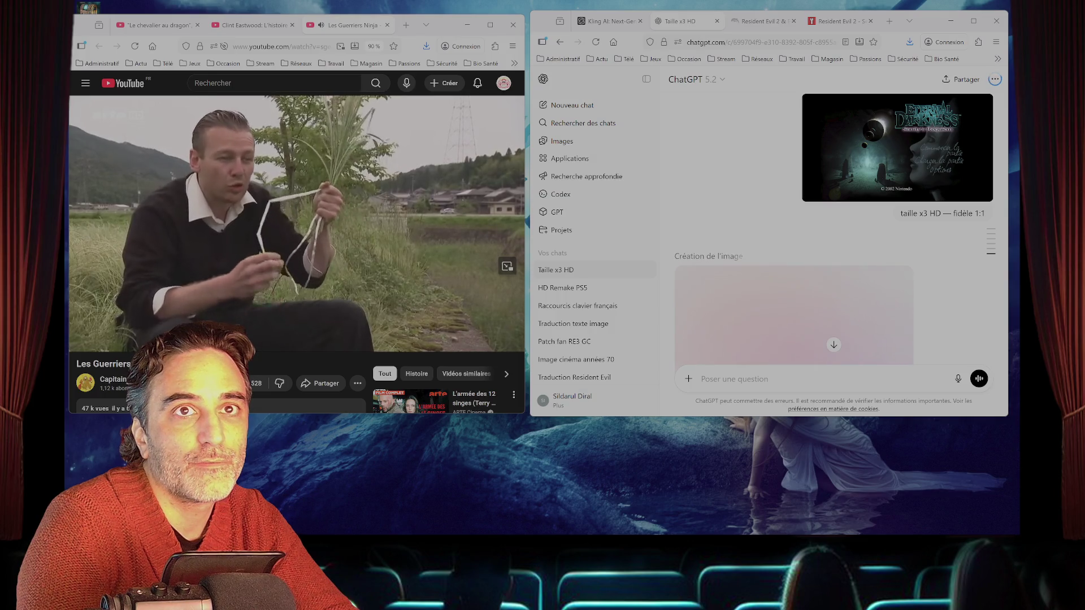
- Add 8 after -compression_level on line 29 of UPSCALE_X4_TO_X2_FFMPEG.bat, save, and close Notepad++
key(alt+Tab)
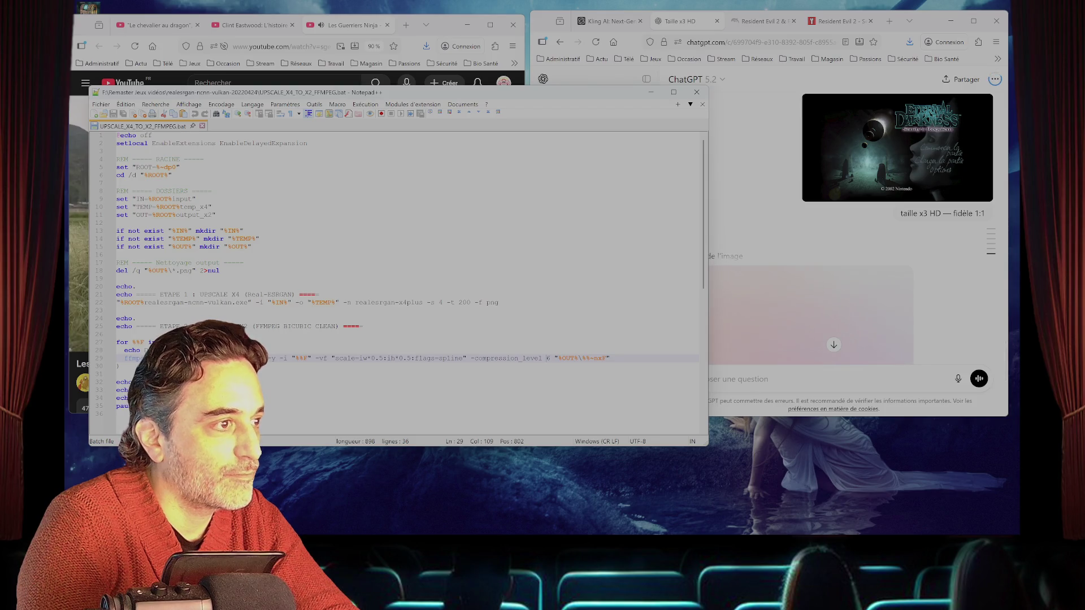
text(8)
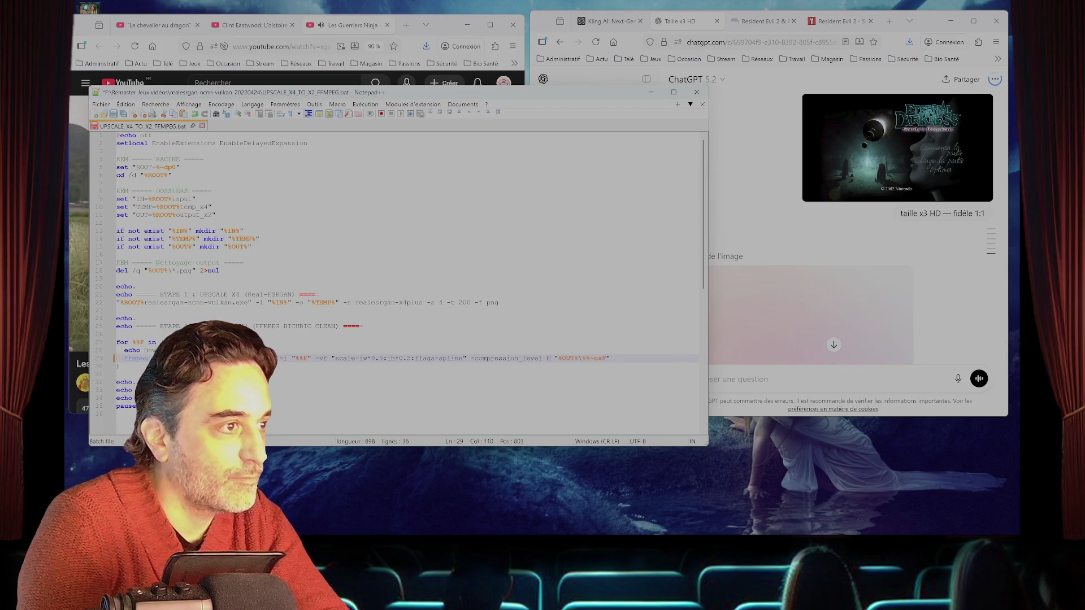
key(ctrl+s)
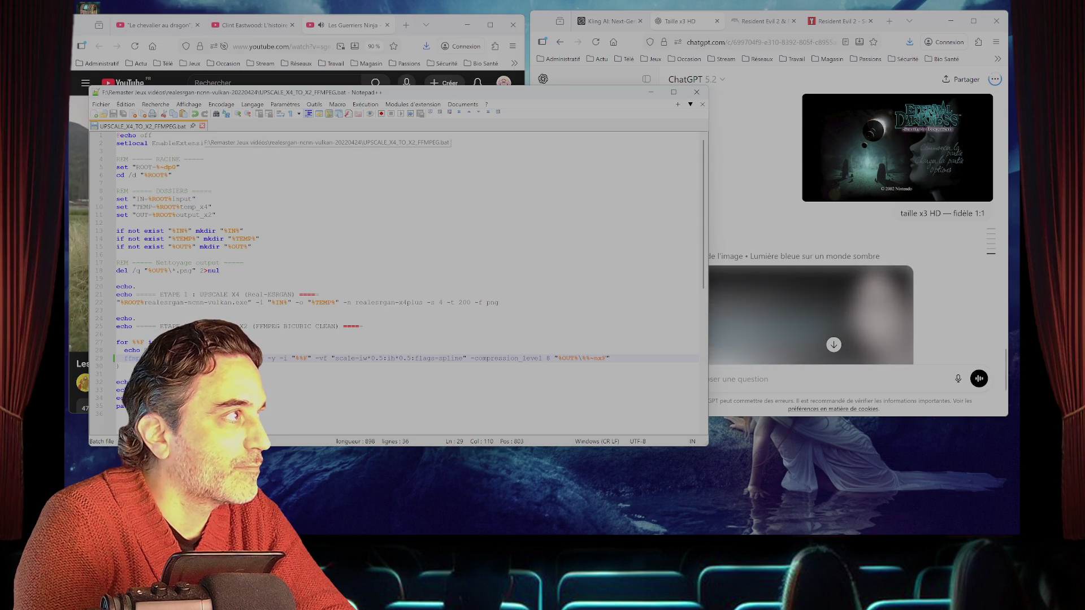
key(ctrl+w)
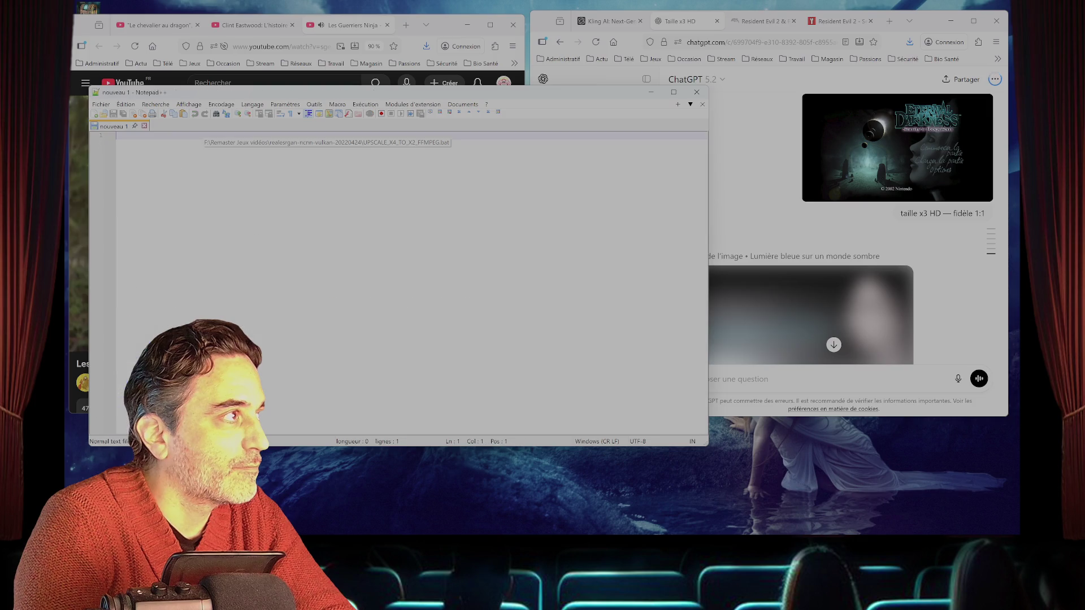
click(696, 92)
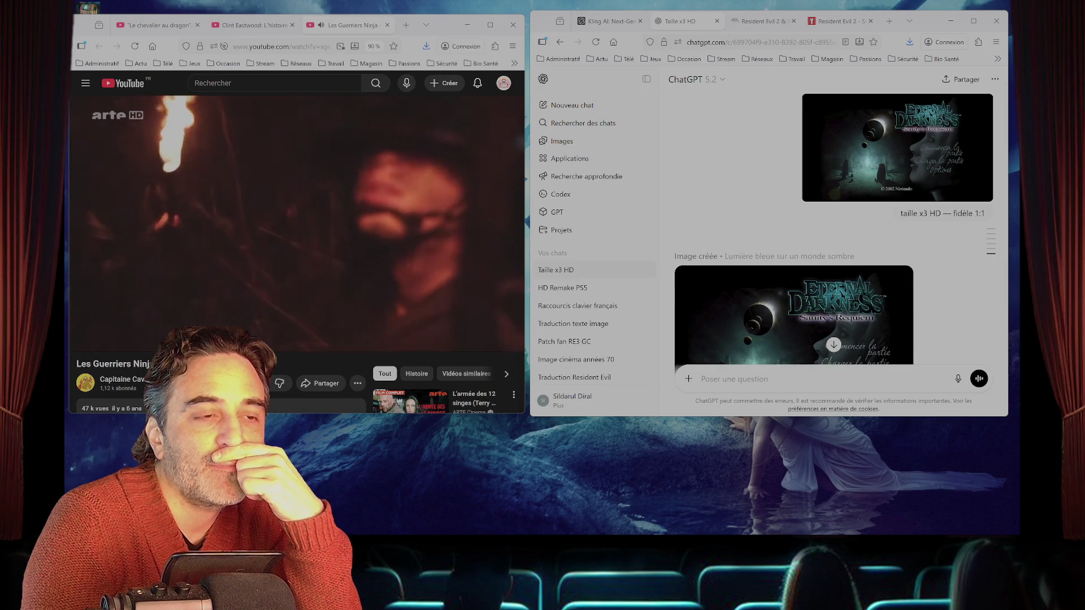
- Review the generated HD title image and start a follow-up request 'recommence mais écrit "les funér'
scroll(833, 254, down, 3)
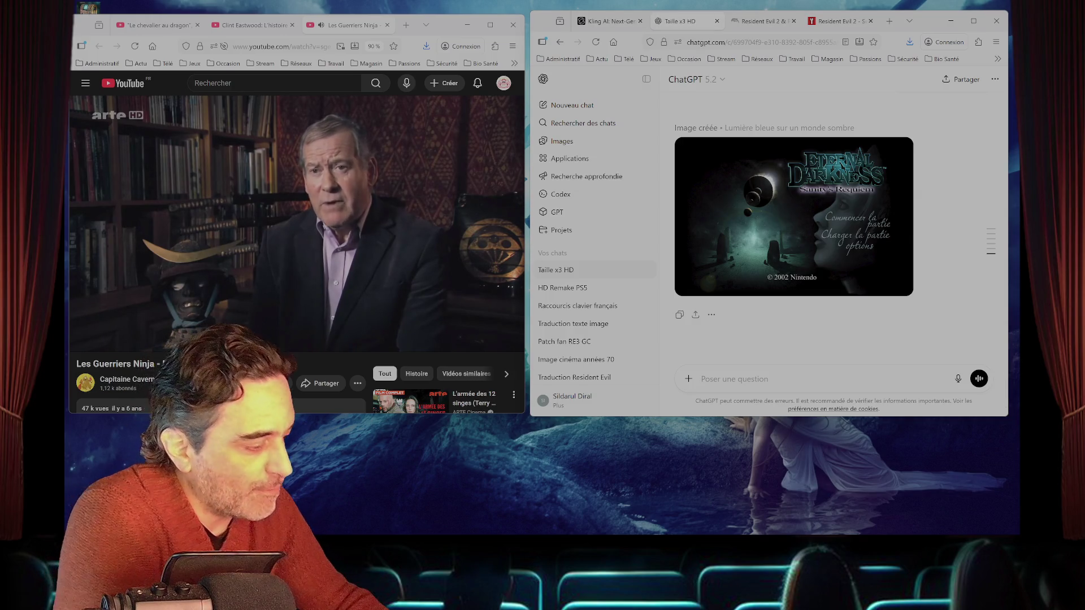
text(recommence mais écrit "les fu)
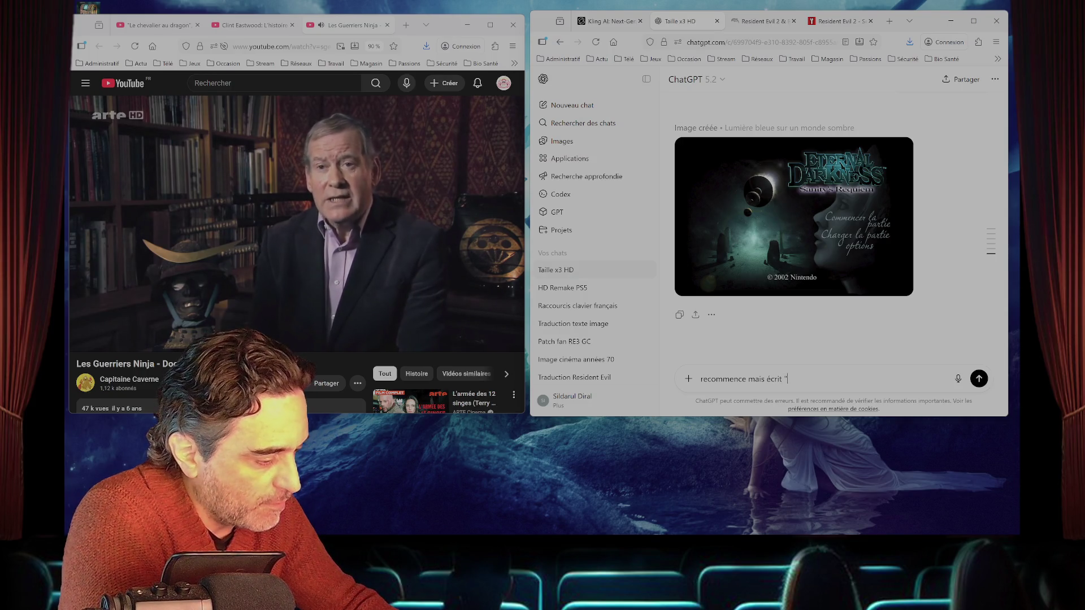
text(néra)
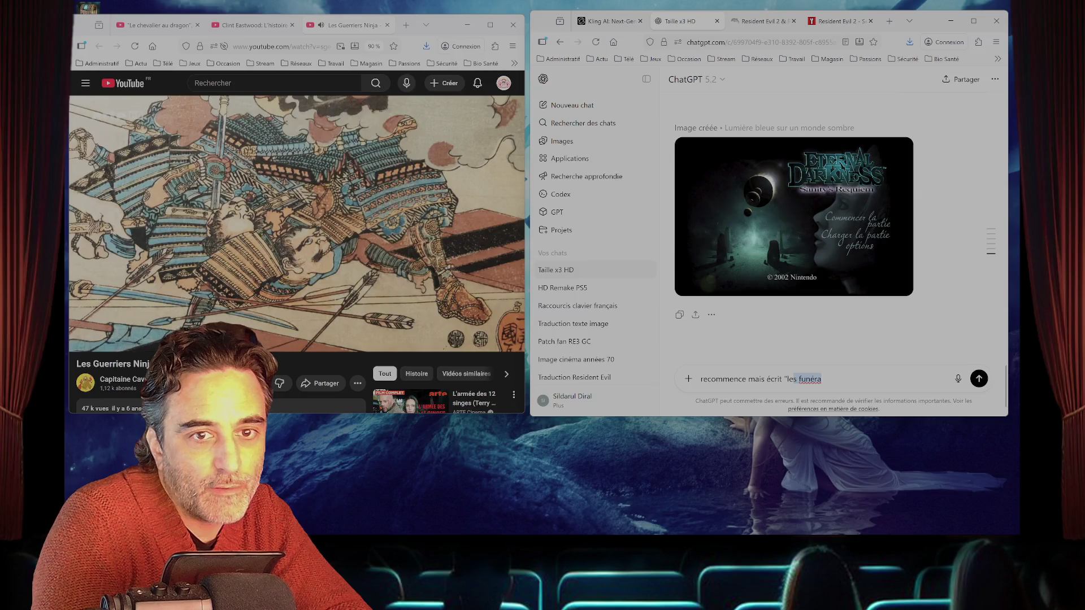
- Fix the prompt to ask for "le requiem de l'esprit" in place of "sanity's requiem", then send it
key(BackSpace)
text(req)
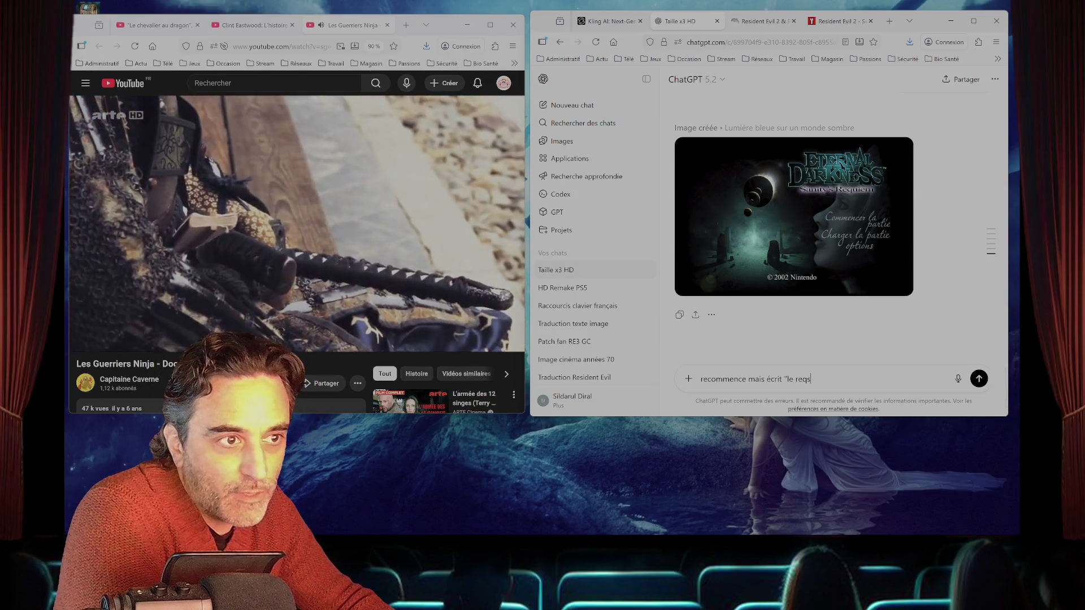
key(BackSpace)
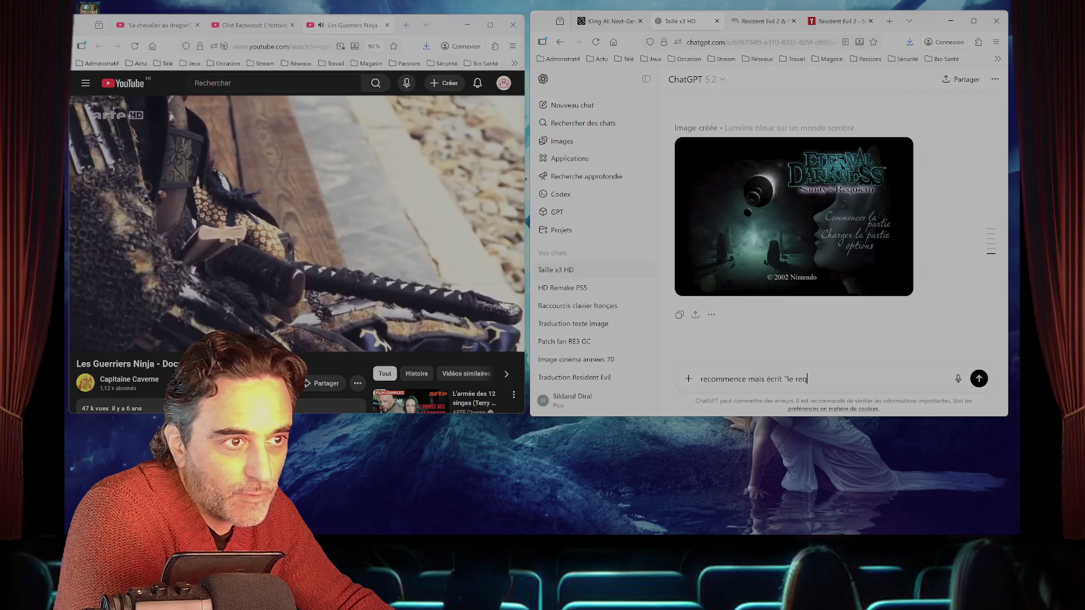
text(uiem de l'es)
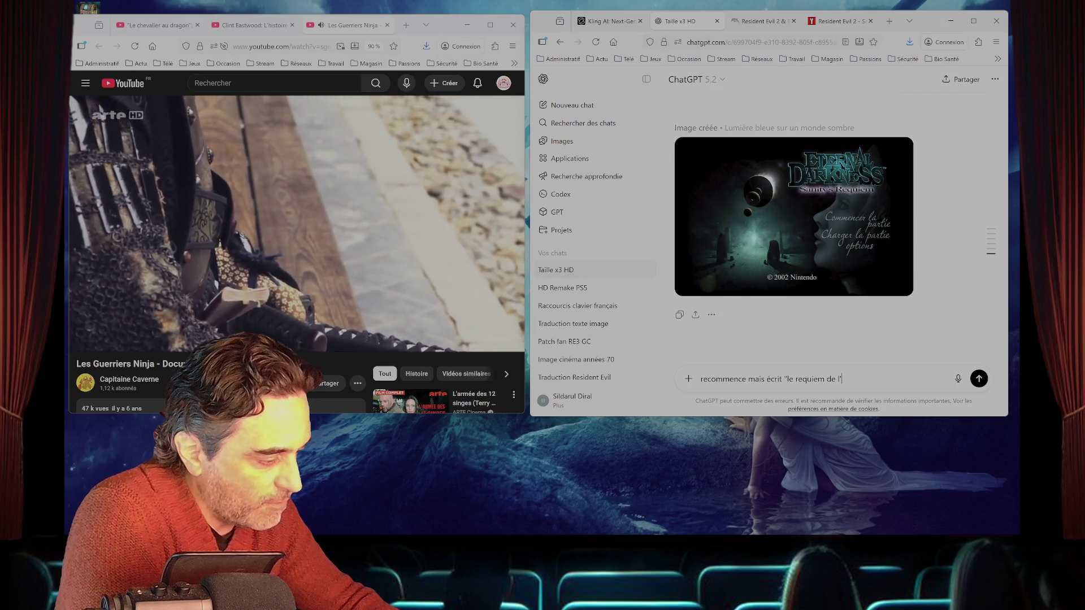
text(prit")
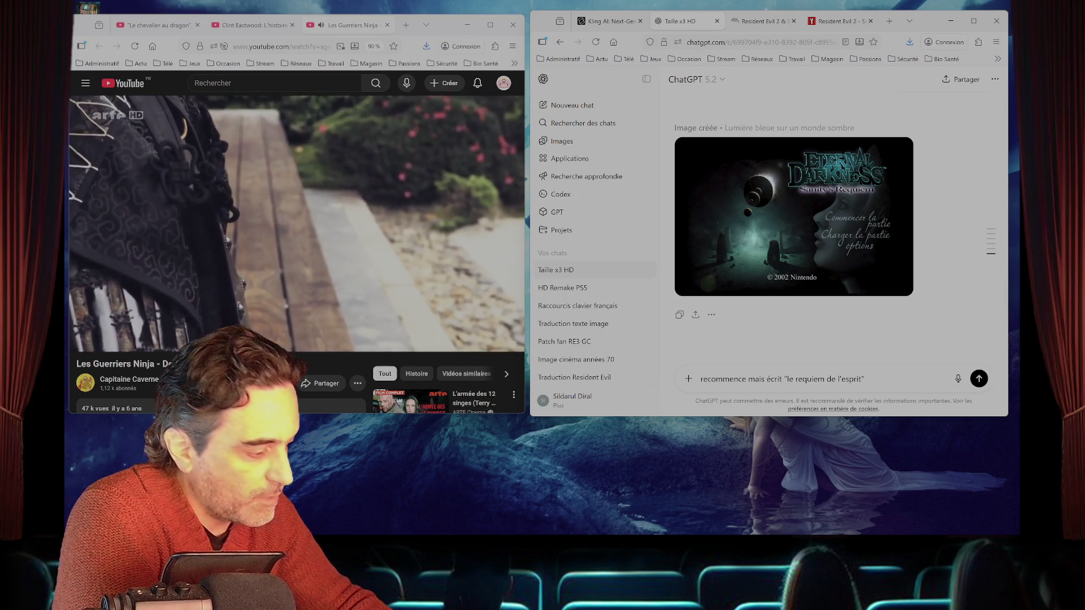
text( a )
text(la place de "sanity's)
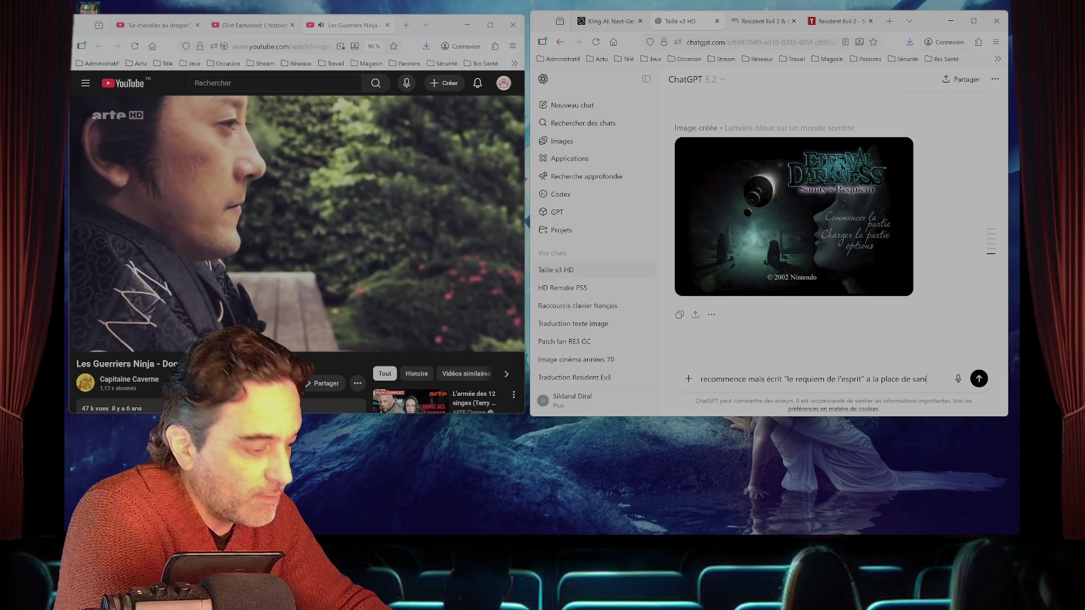
text( requiem)
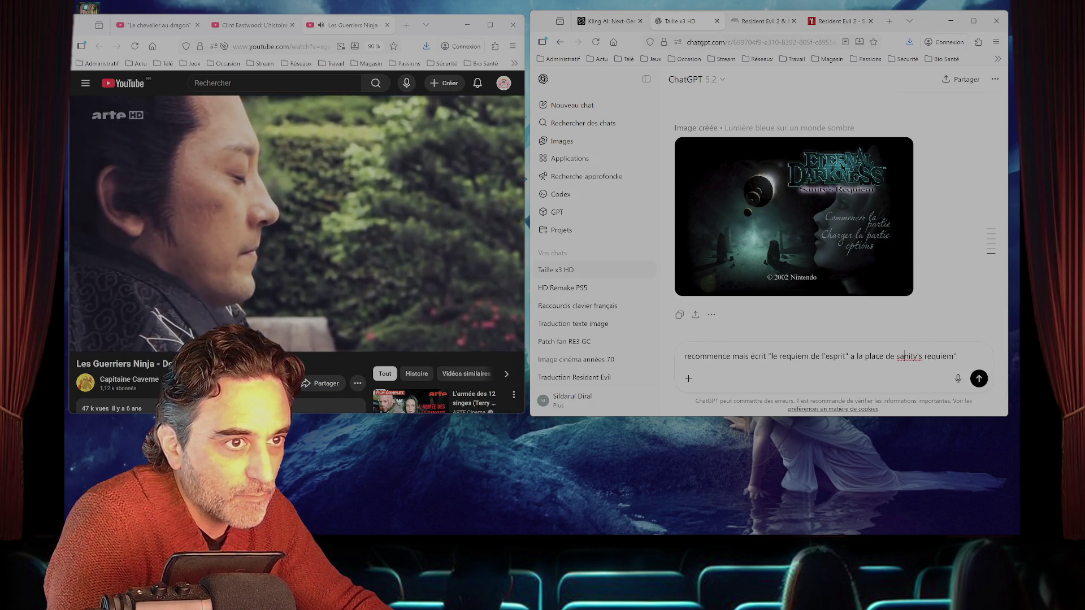
text(")
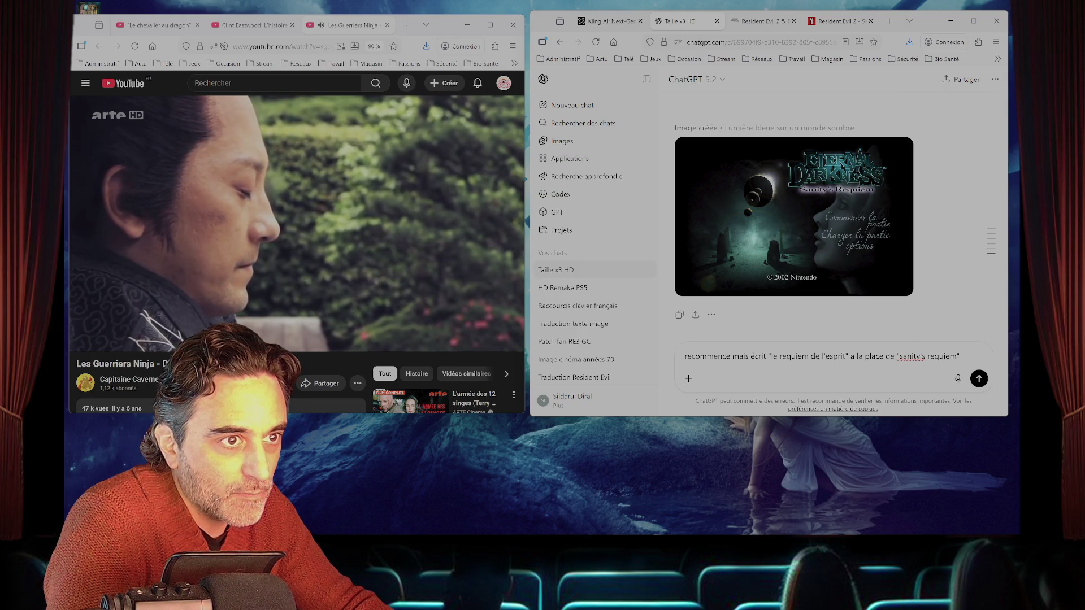
key(Return)
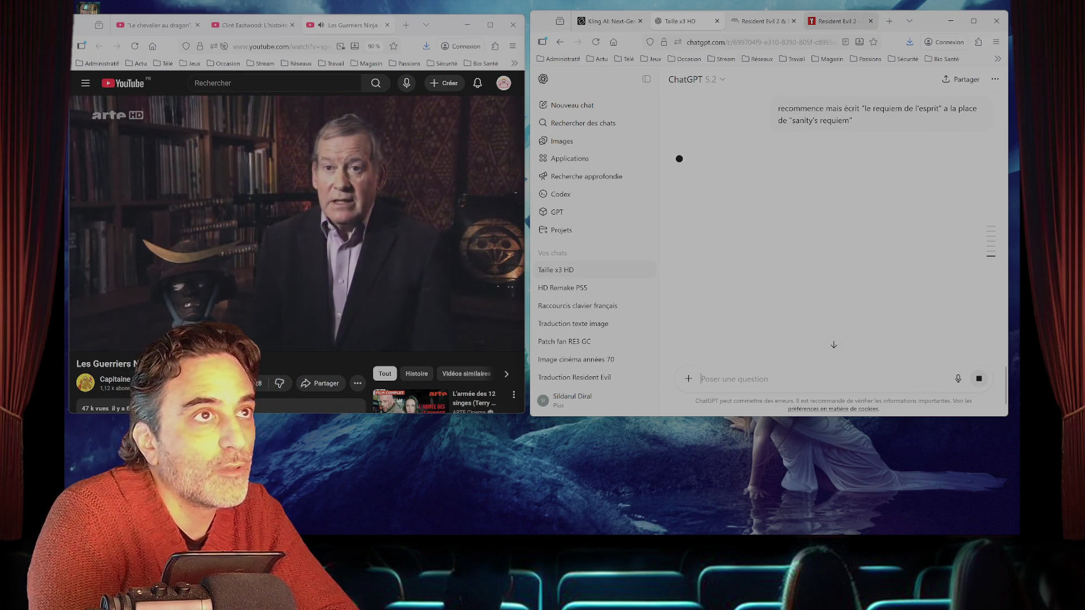
- Wait while ChatGPT starts generating the new 'Sombre paysage de l'Eternelle Obscurité' image
mouse_move(624, 533)
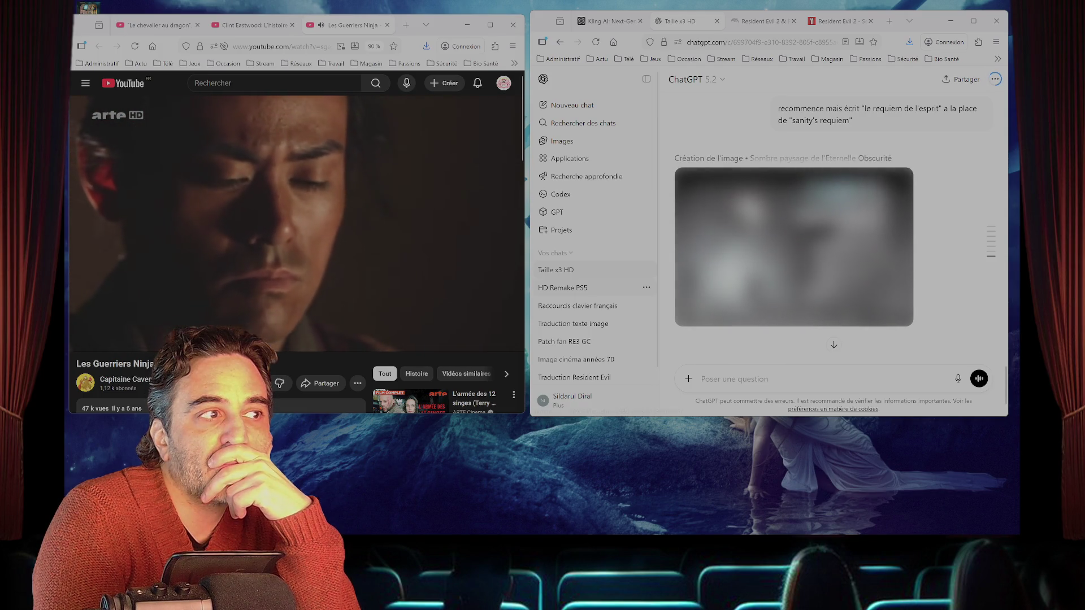
- In the HD Remake PS5 chat, ask why a 312 Mo image pack becomes 4,5 Giga after x4 upscale
click(563, 288)
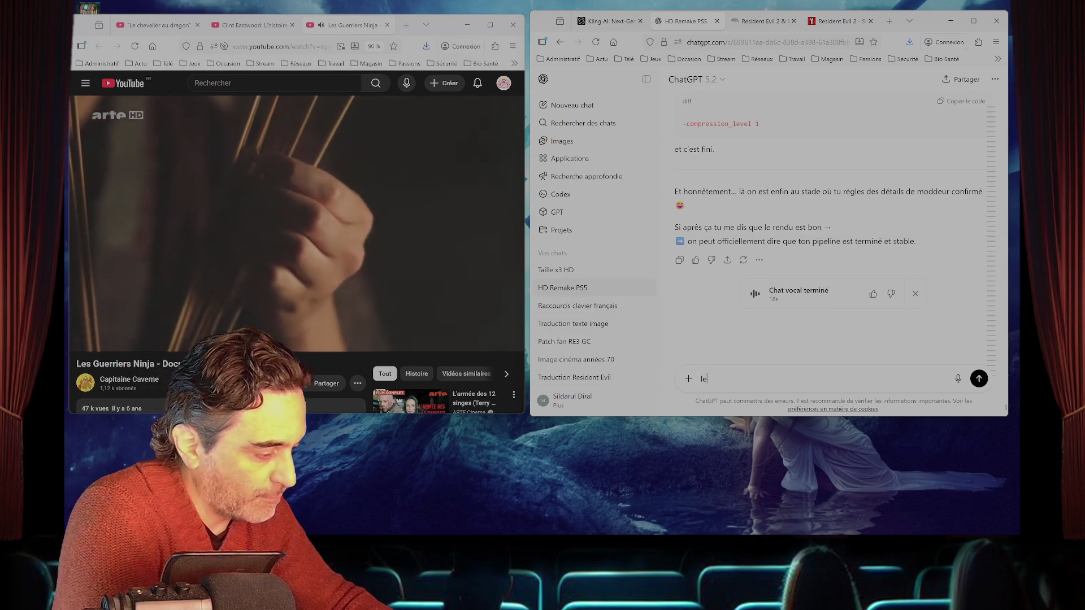
text(le soucis c)
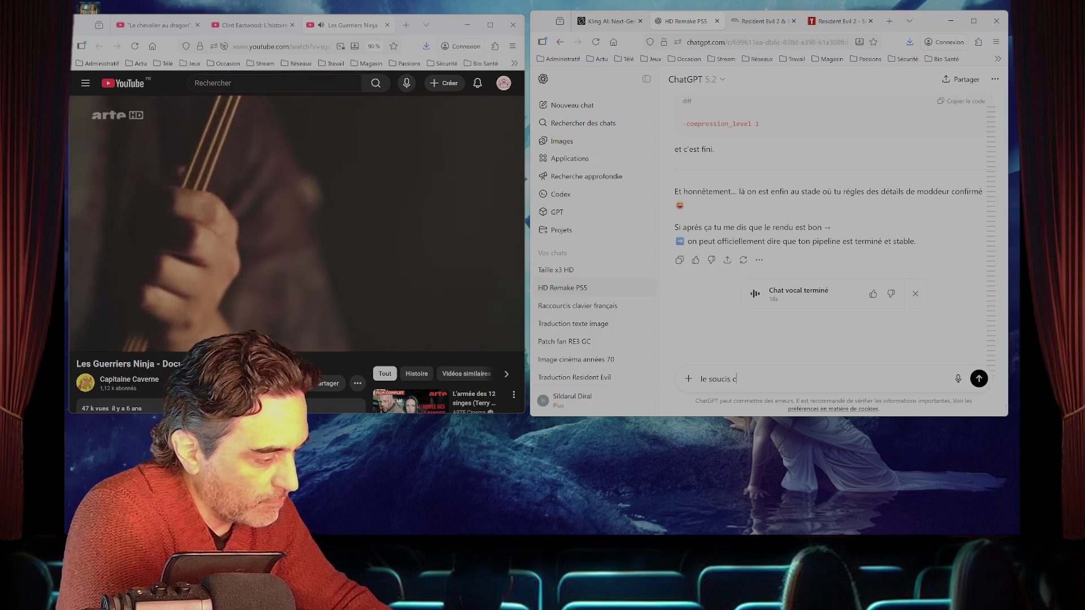
text('est que )
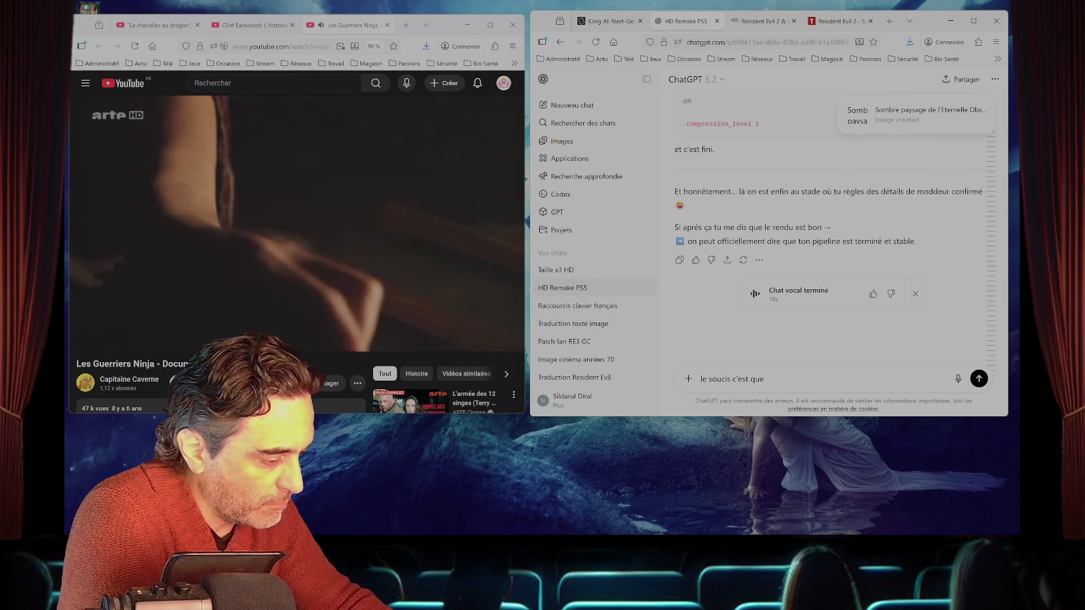
text(un  pack)
key(BackSpace)
key(BackSpace)
text(quet d'image de)
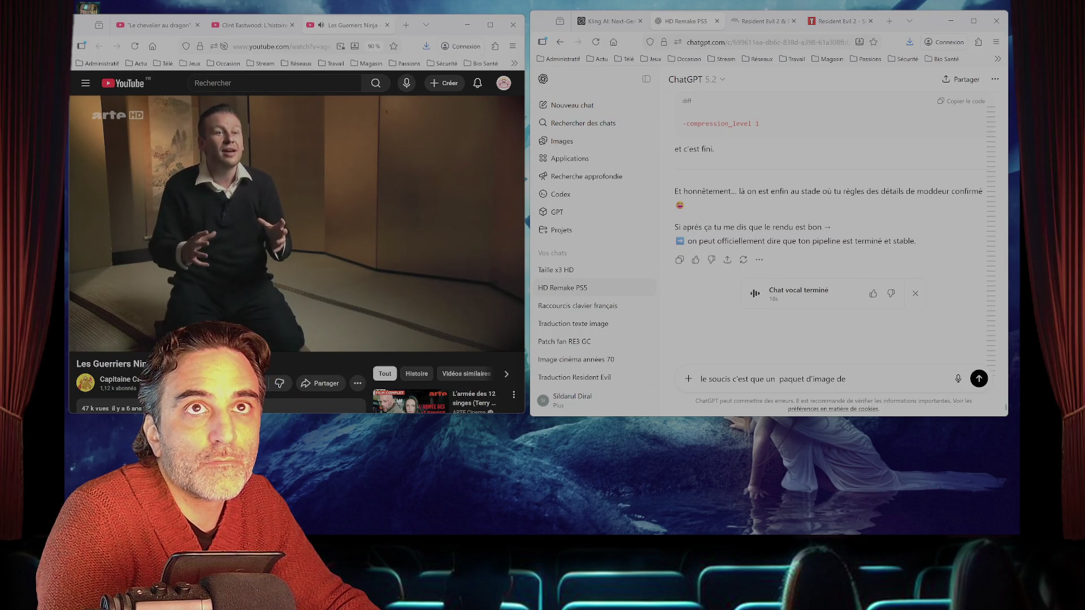
text(3)
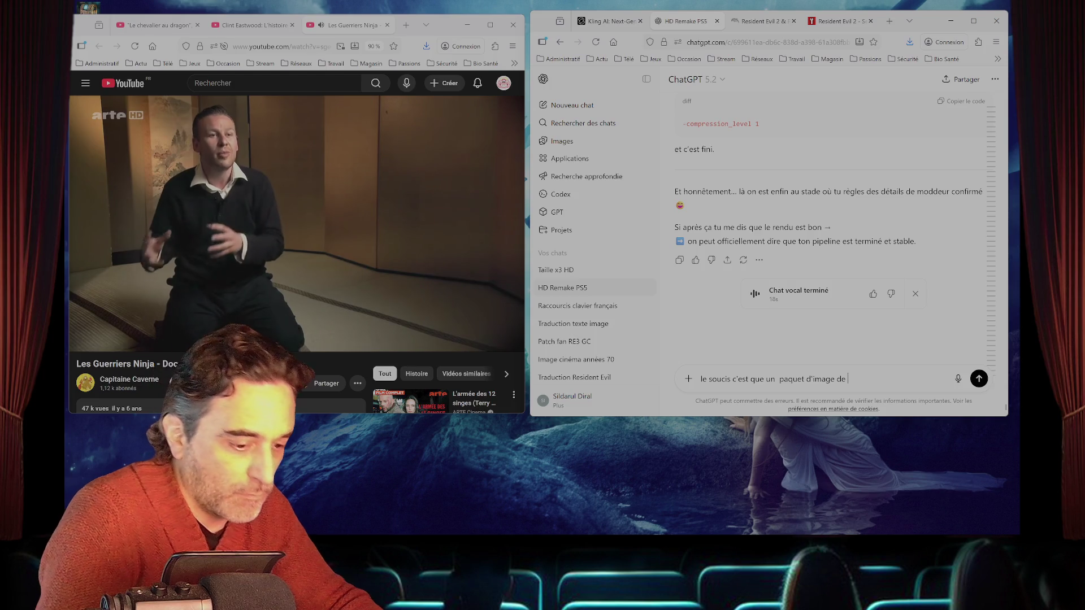
text(121)
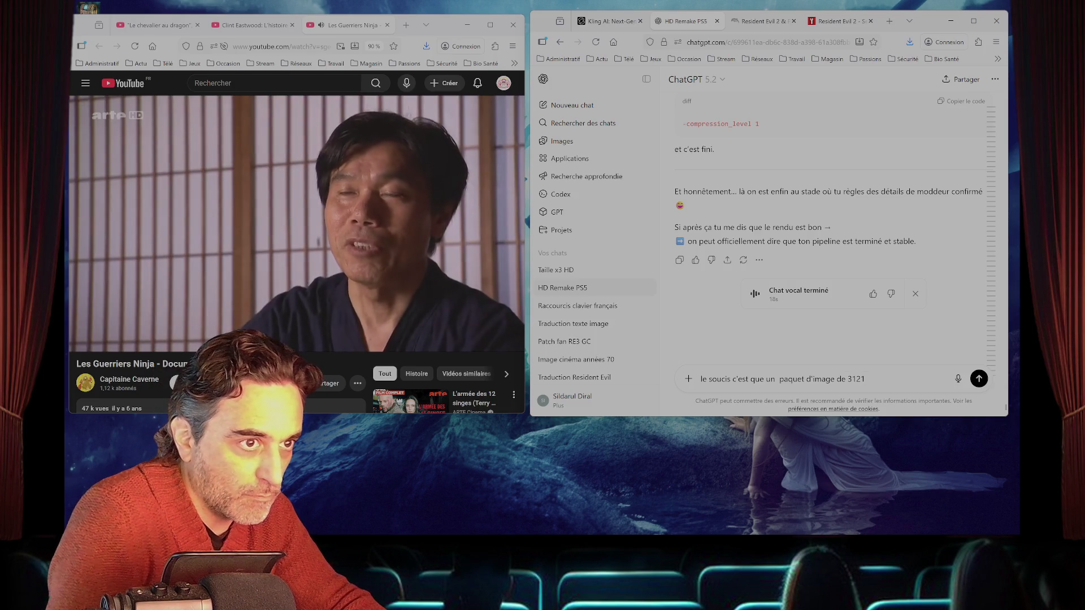
key(BackSpace)
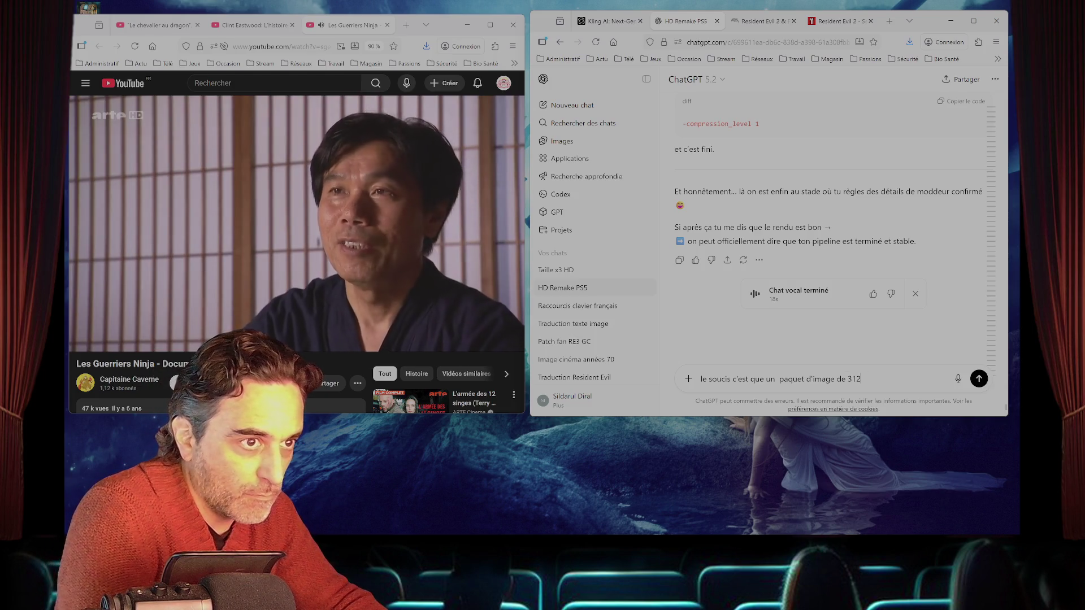
text(Mo )
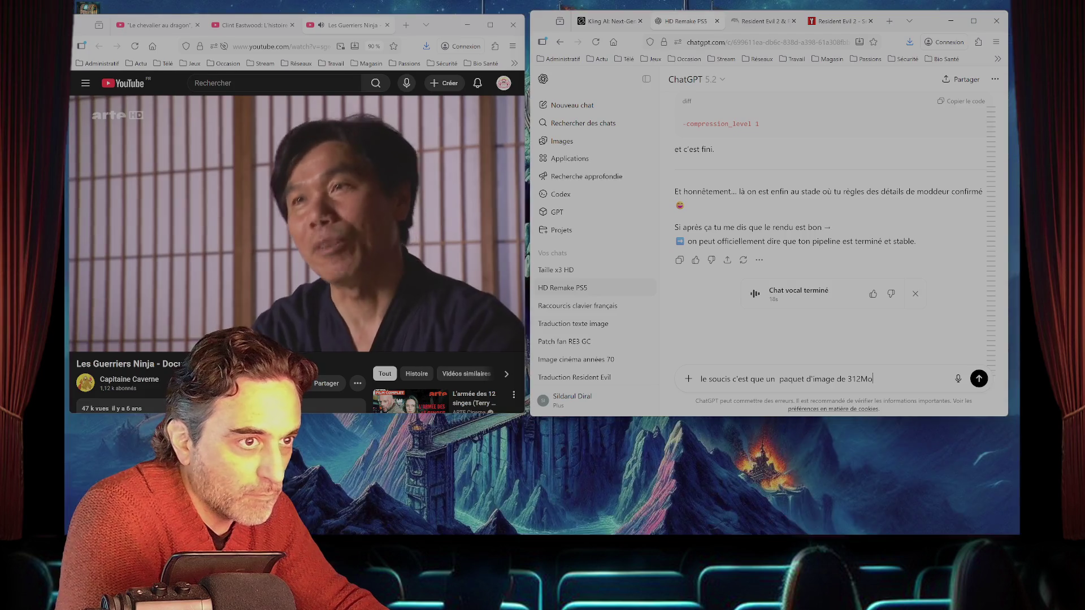
text(devient)
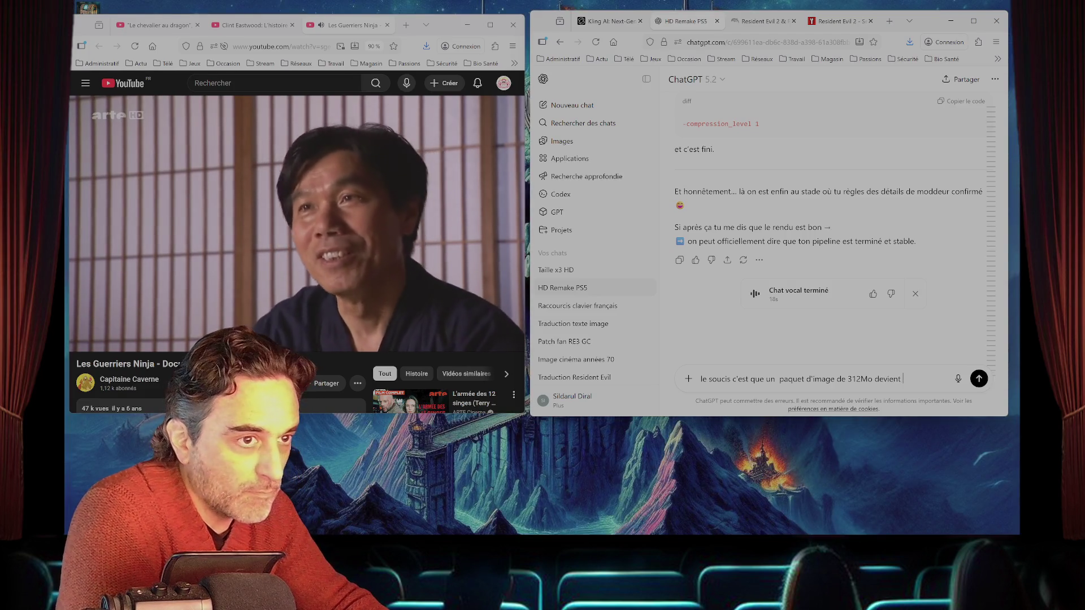
text( 4,)
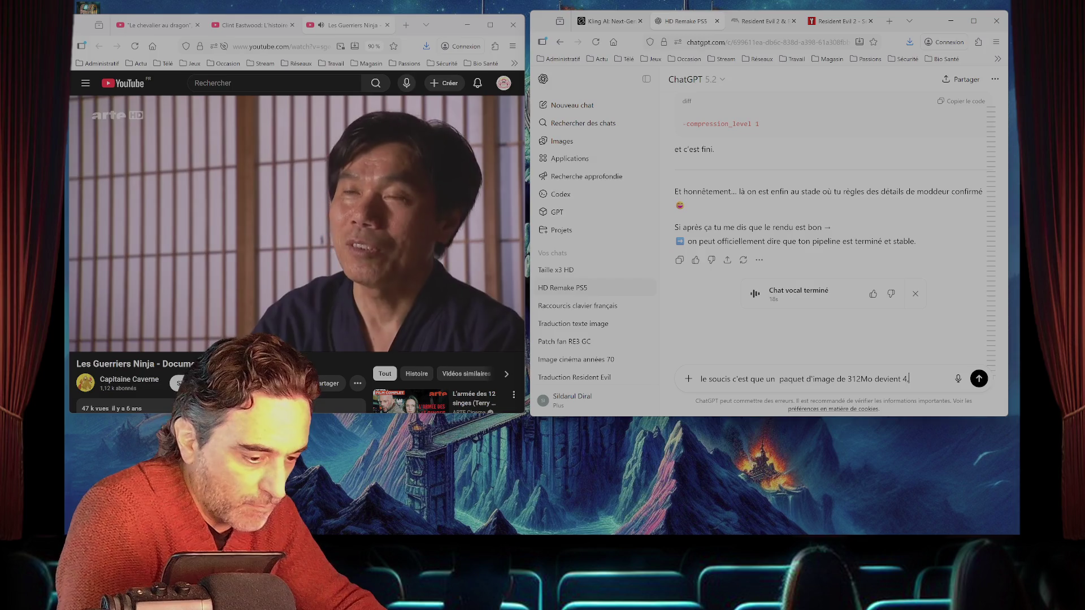
text(5 Giga )
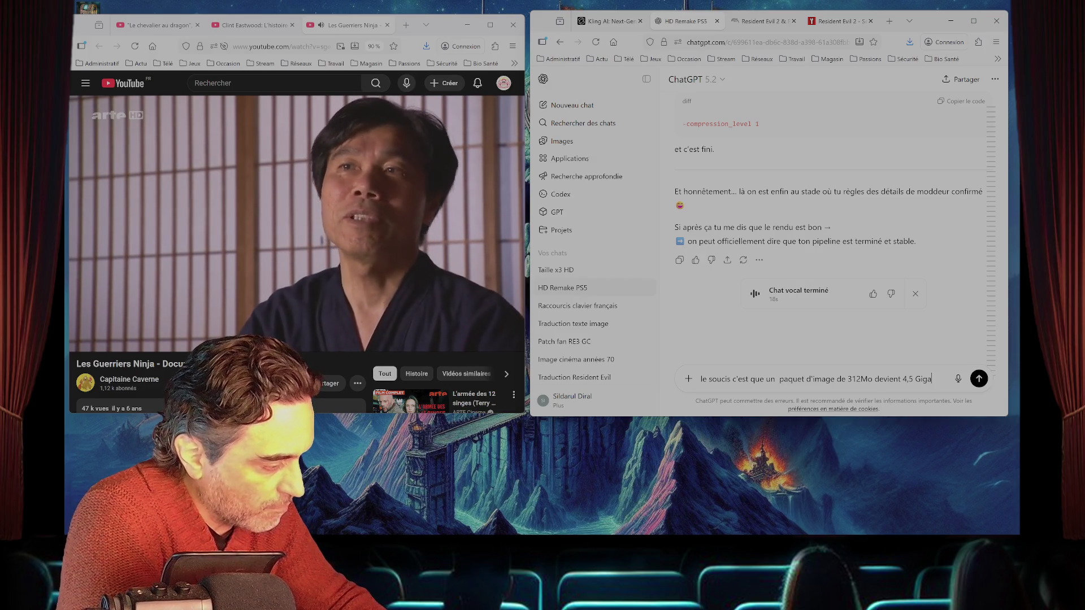
text(en upscale x4 )
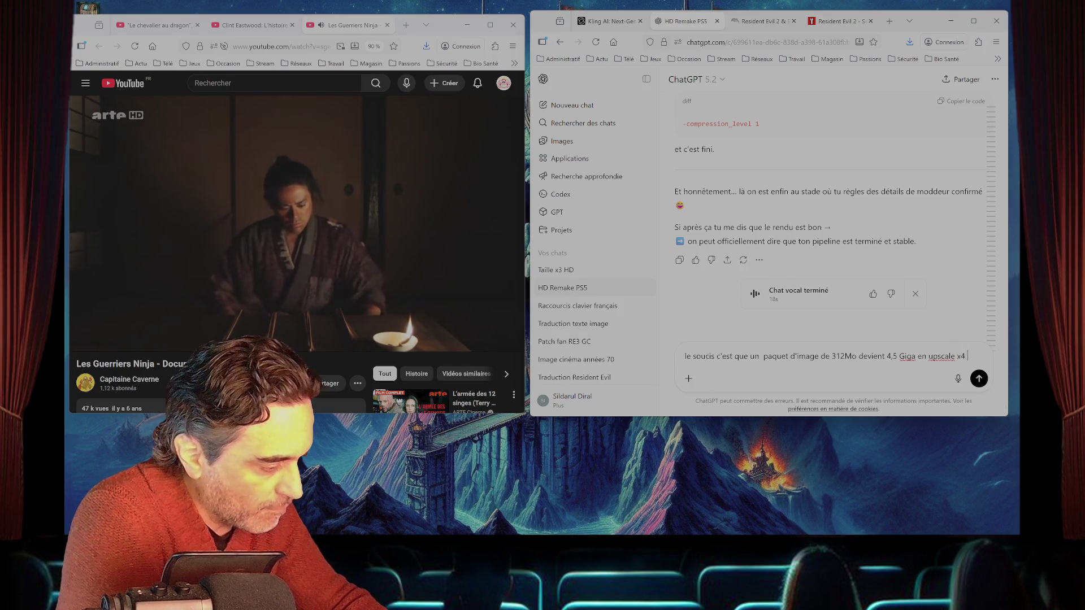
text(et devient)
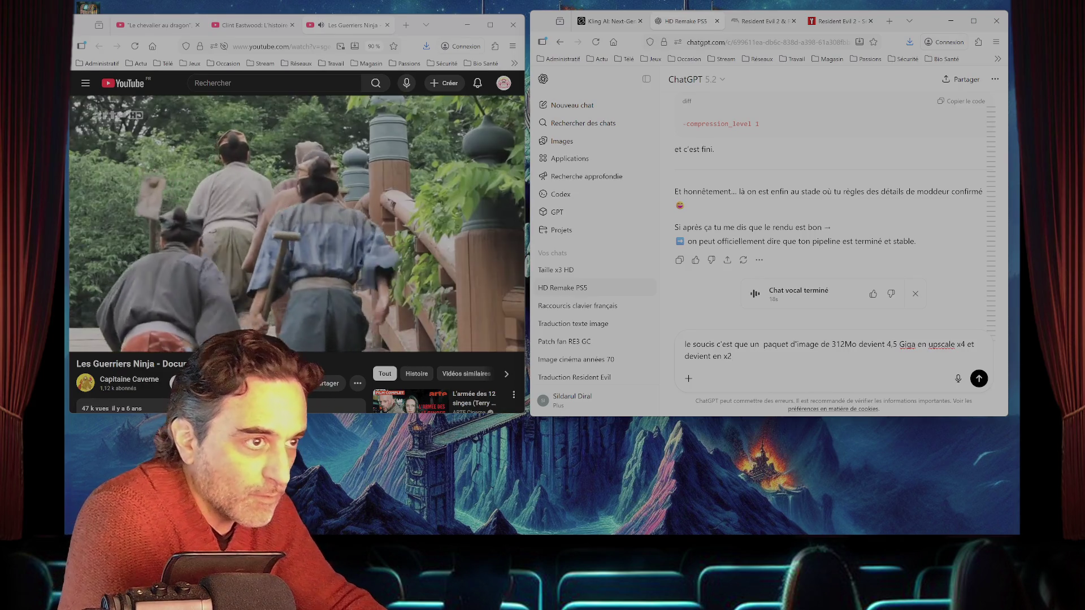
text(1.5)
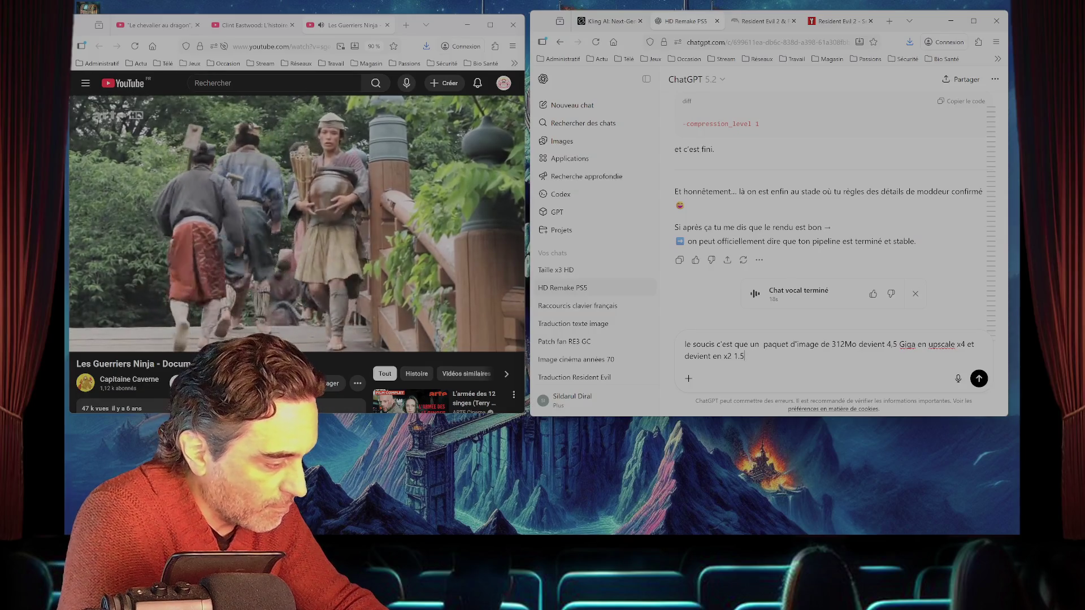
text(Giga )
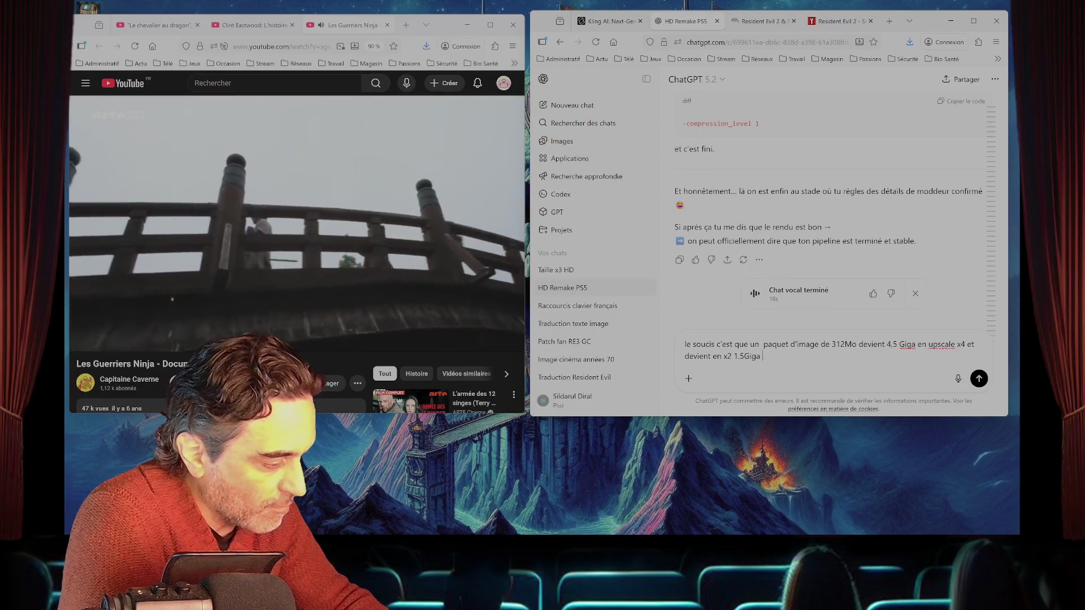
text(c'est beaucoup trop en faite niveau poid on devrais avoir 600)
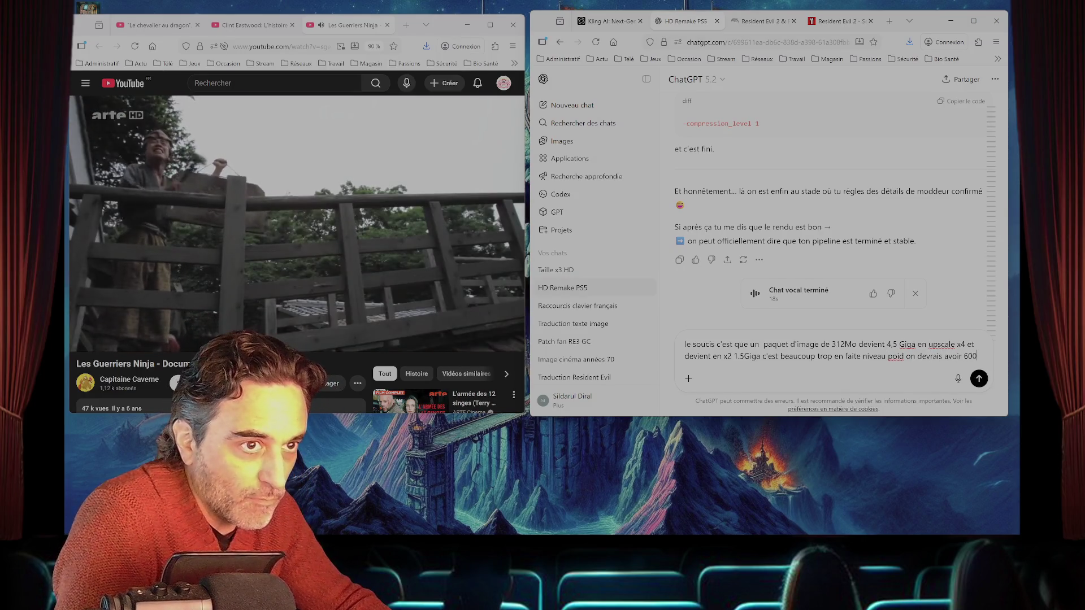
text(Mé)
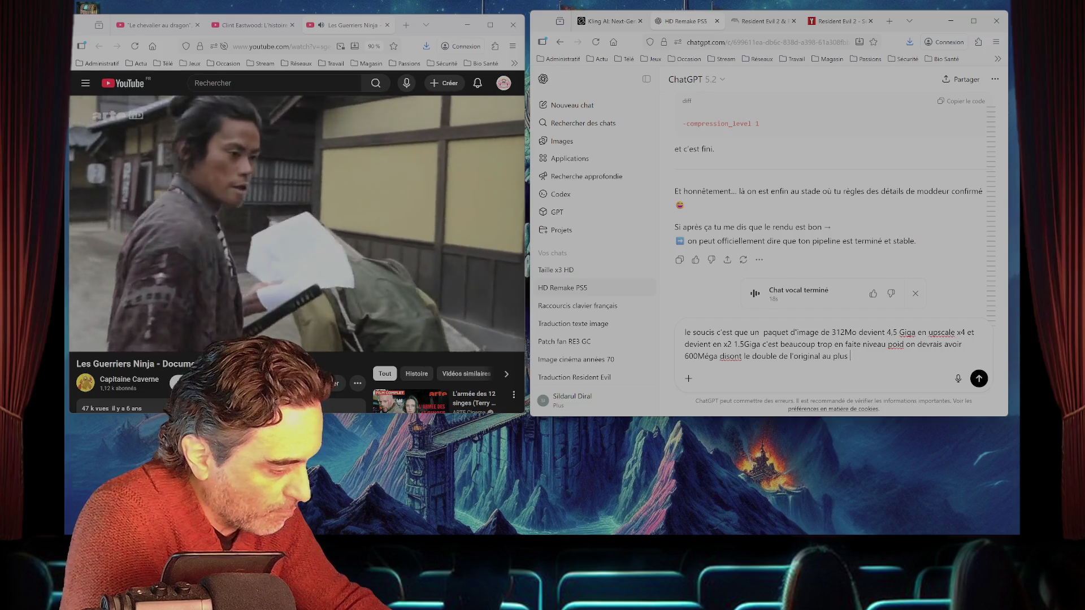
key(Return)
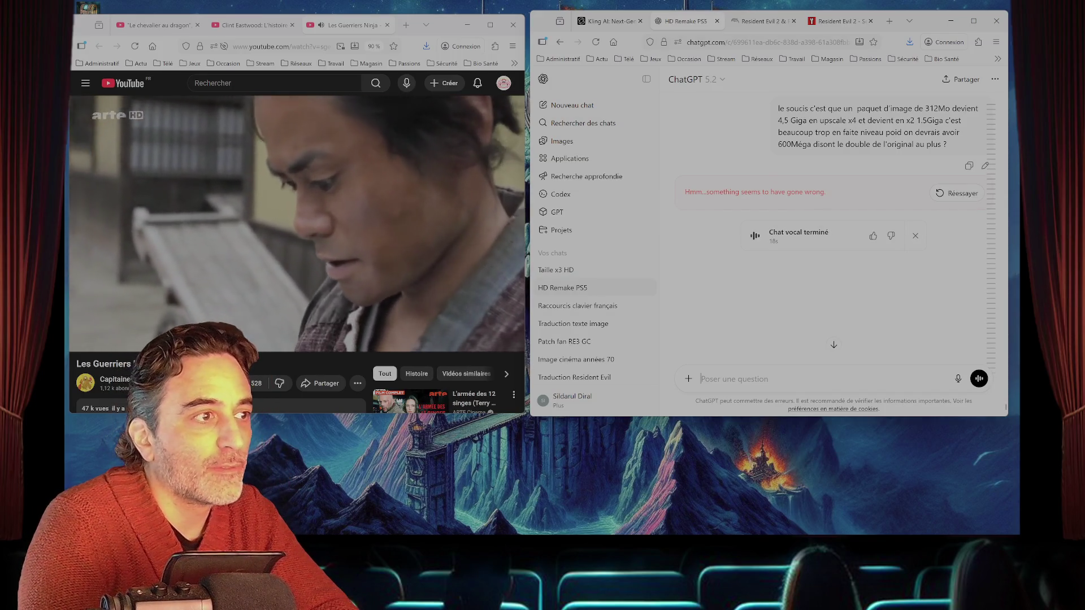
- Repost the failed pack-size question and download the finished 'Le Requiem de l'Esprit' title image
triple_click(824, 142)
key(ctrl+c)
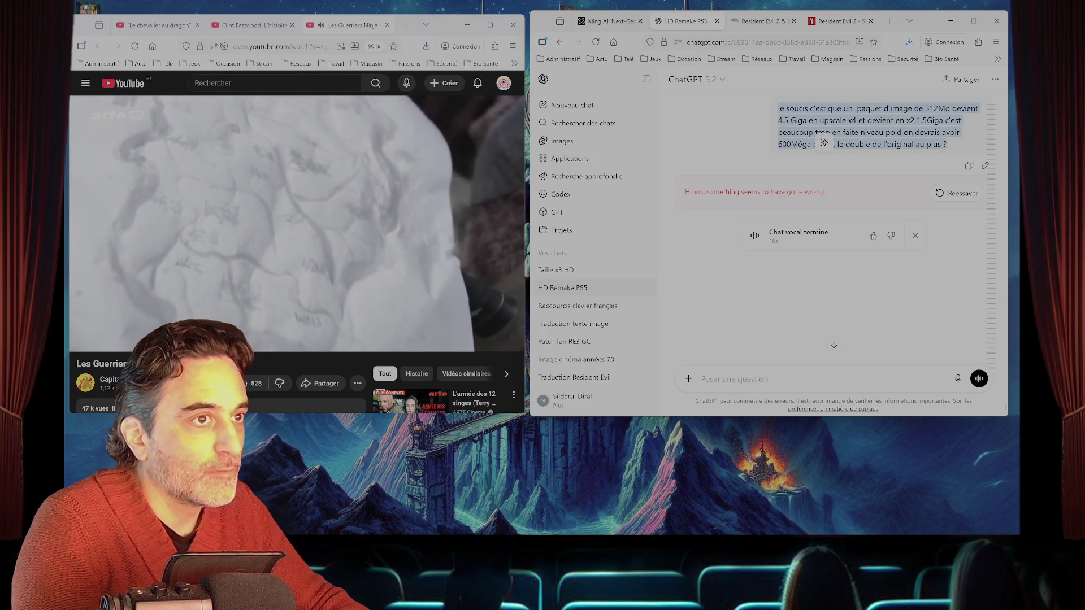
click(700, 379)
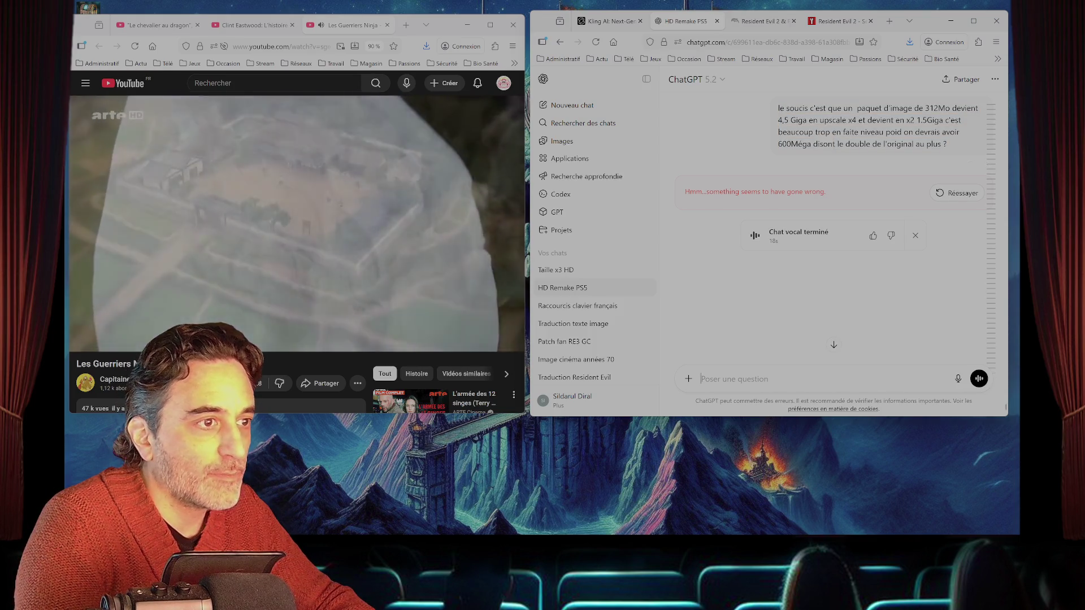
key(ctrl+v)
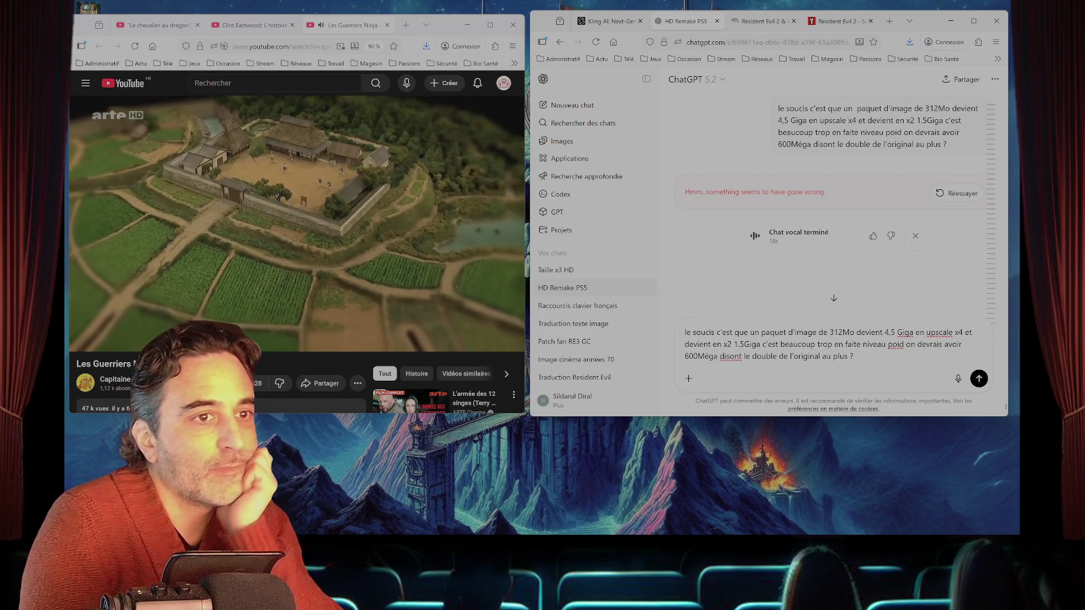
key(Return)
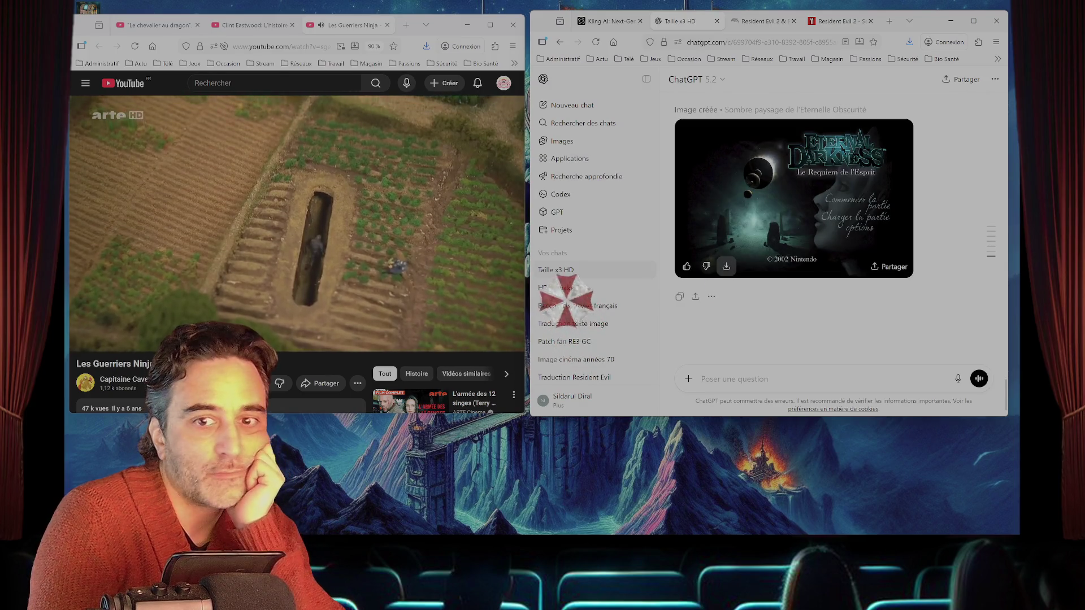
click(726, 266)
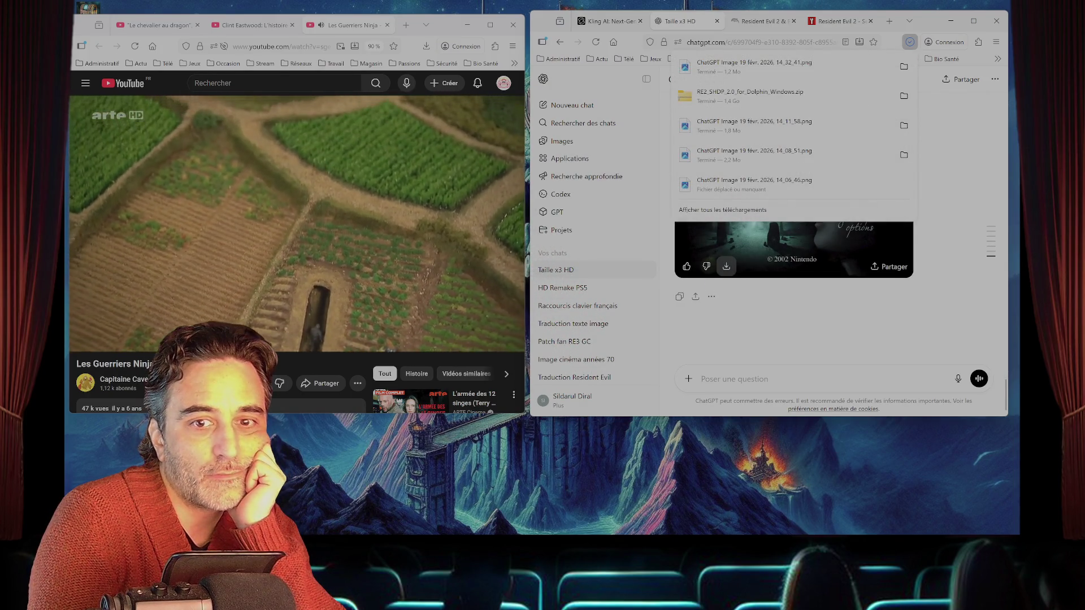
- Dismiss the downloads list and return to the HD Remake PS5 conversation
key(Escape)
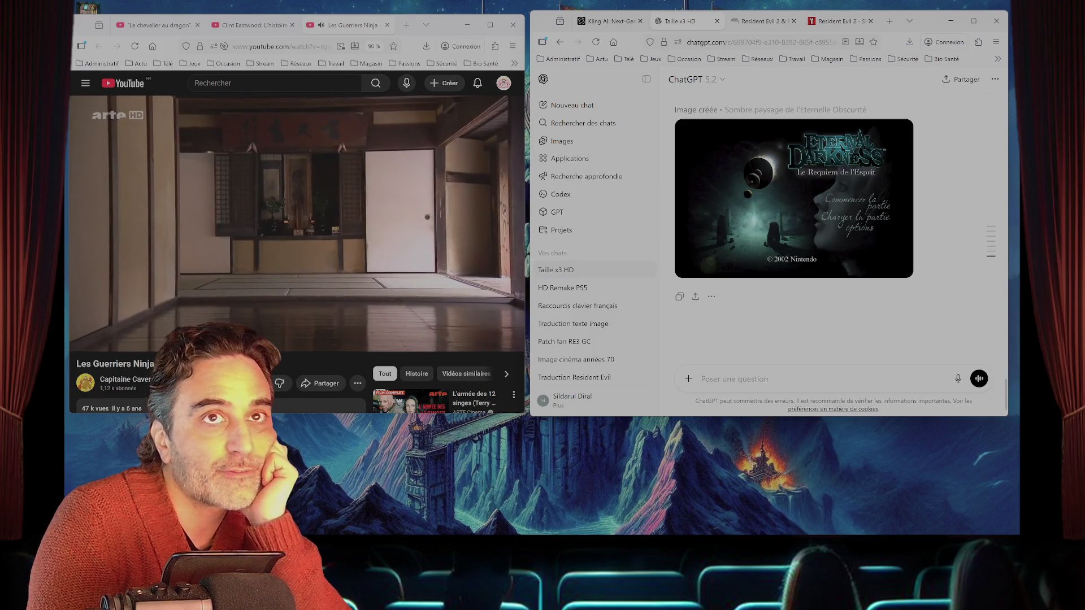
mouse_move(793, 197)
scroll(794, 197, down, 2)
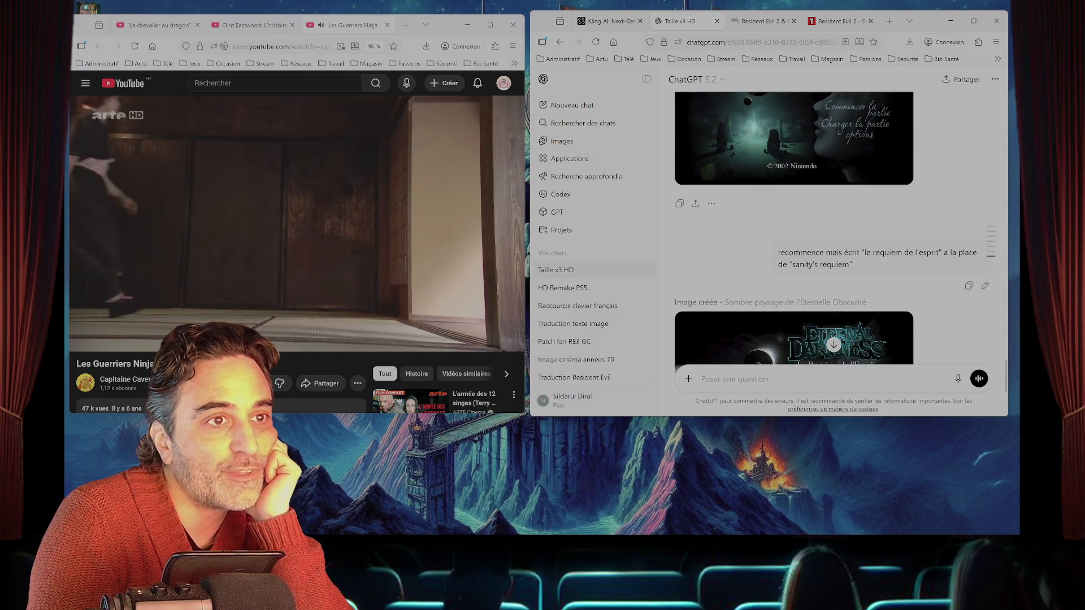
scroll(793, 197, up, 1)
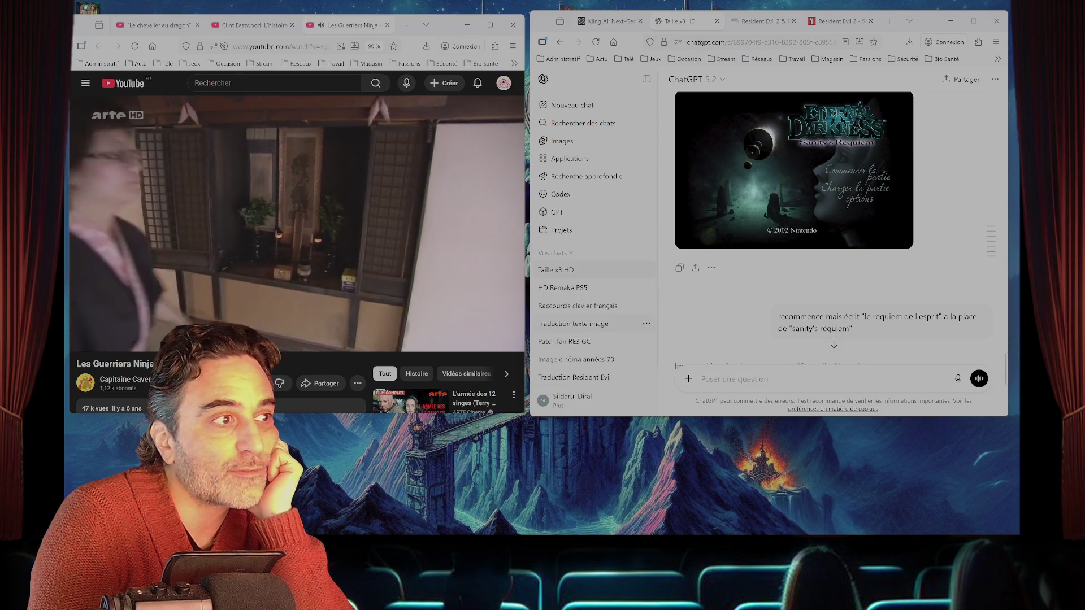
click(565, 288)
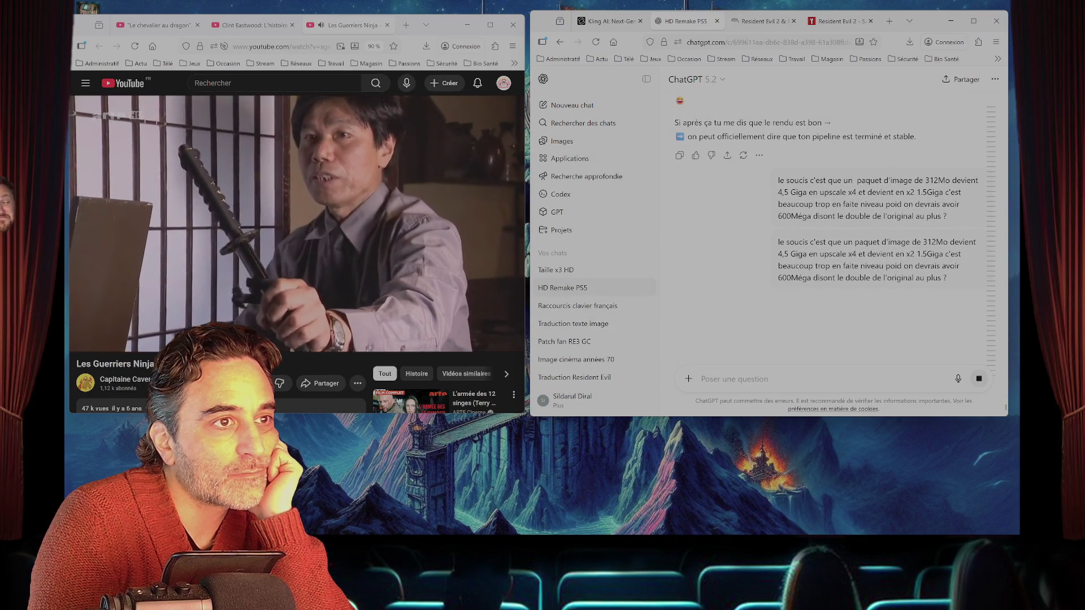
- Paste the 312 Mo to 1.5 Giga question into a new message, reload the page, and send it
triple_click(826, 265)
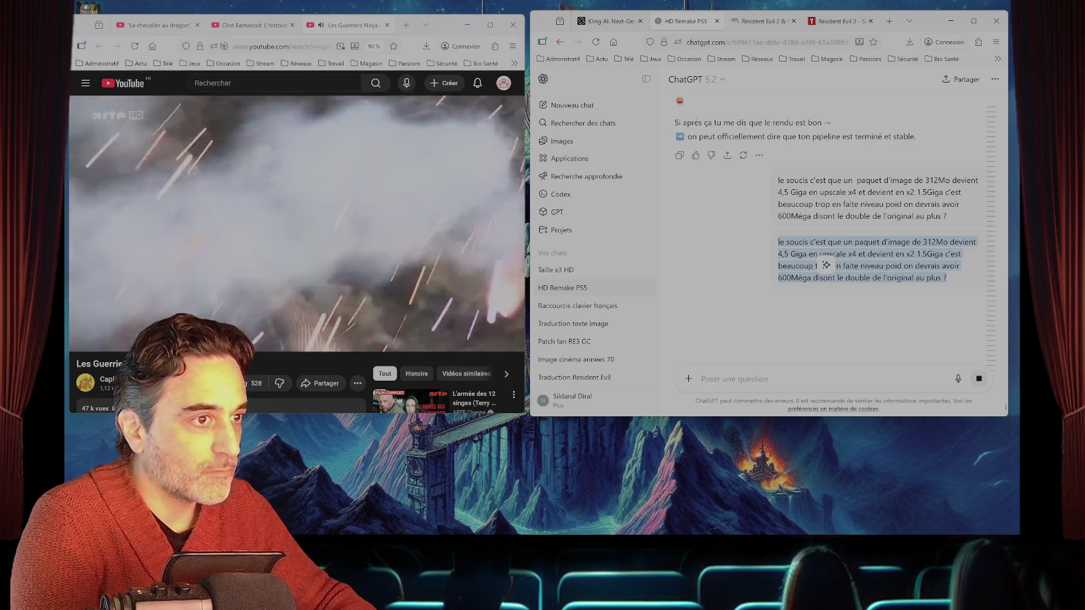
click(825, 265)
key(ctrl+v)
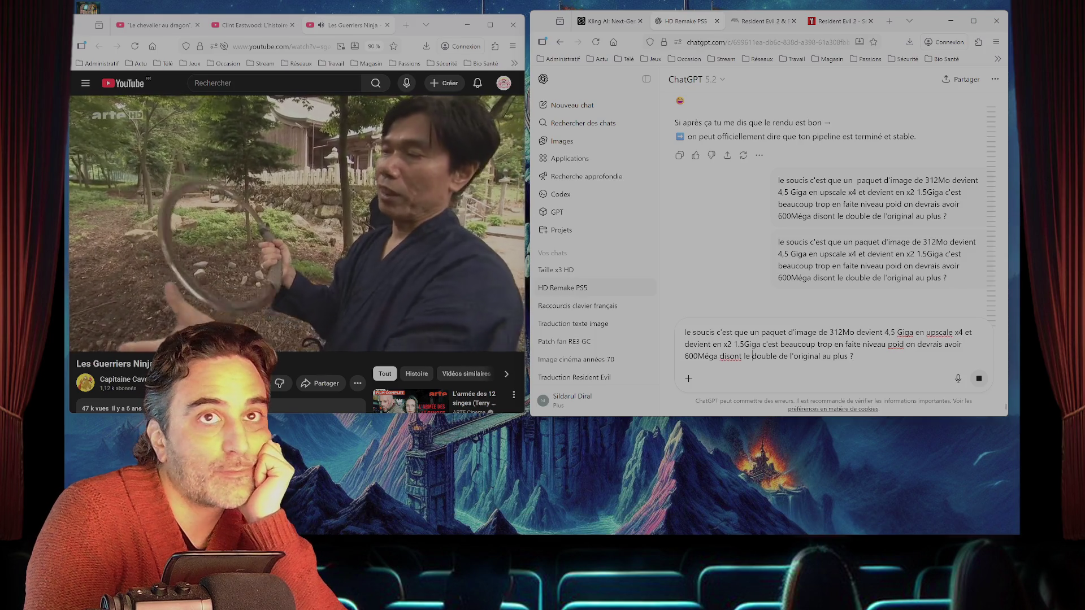
mouse_move(989, 214)
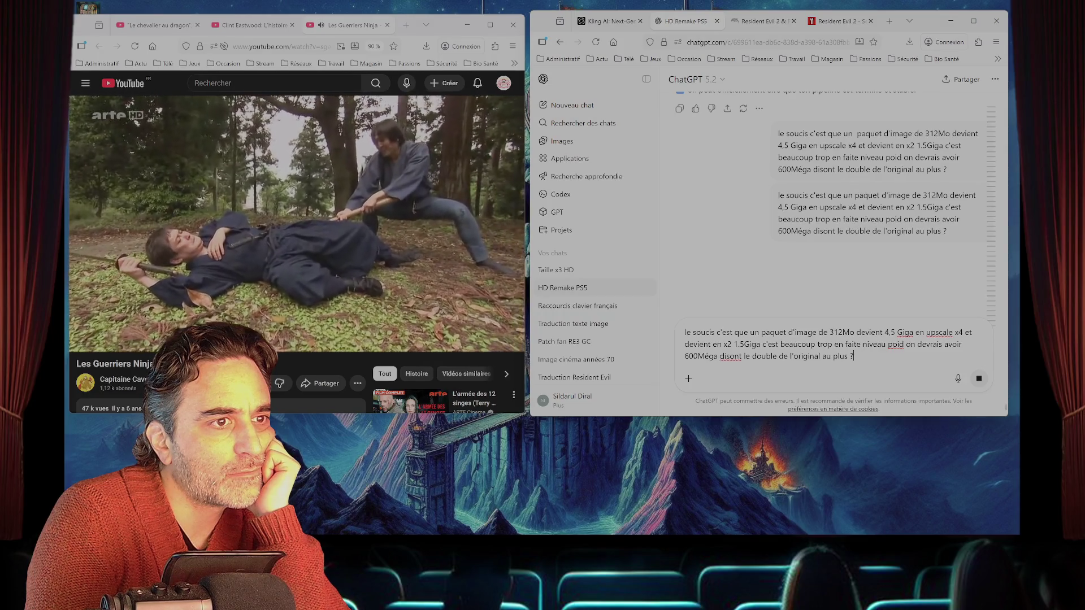
click(595, 42)
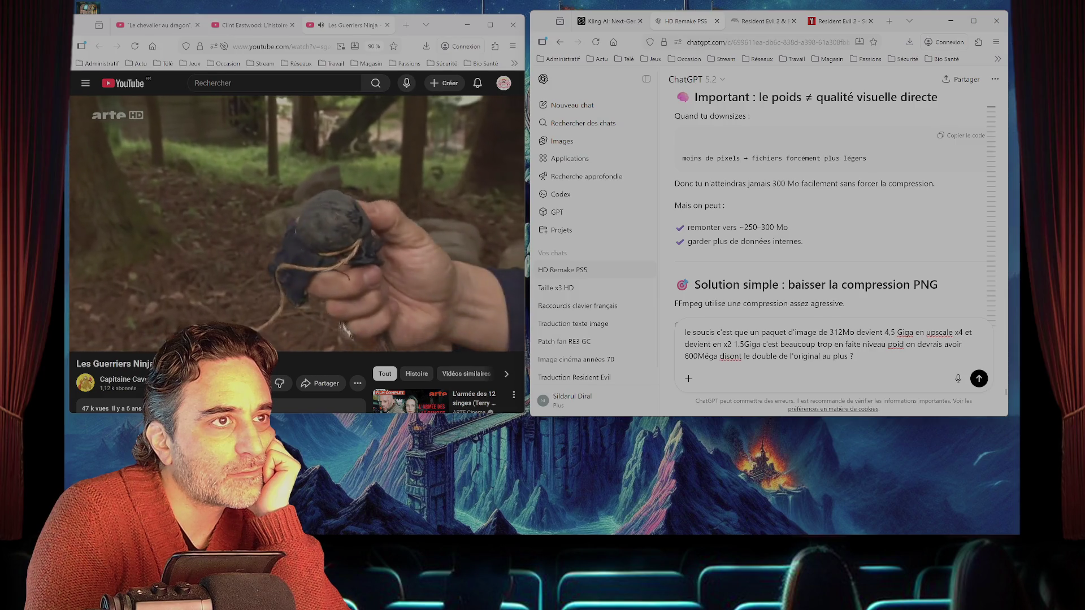
scroll(830, 215, down, 5)
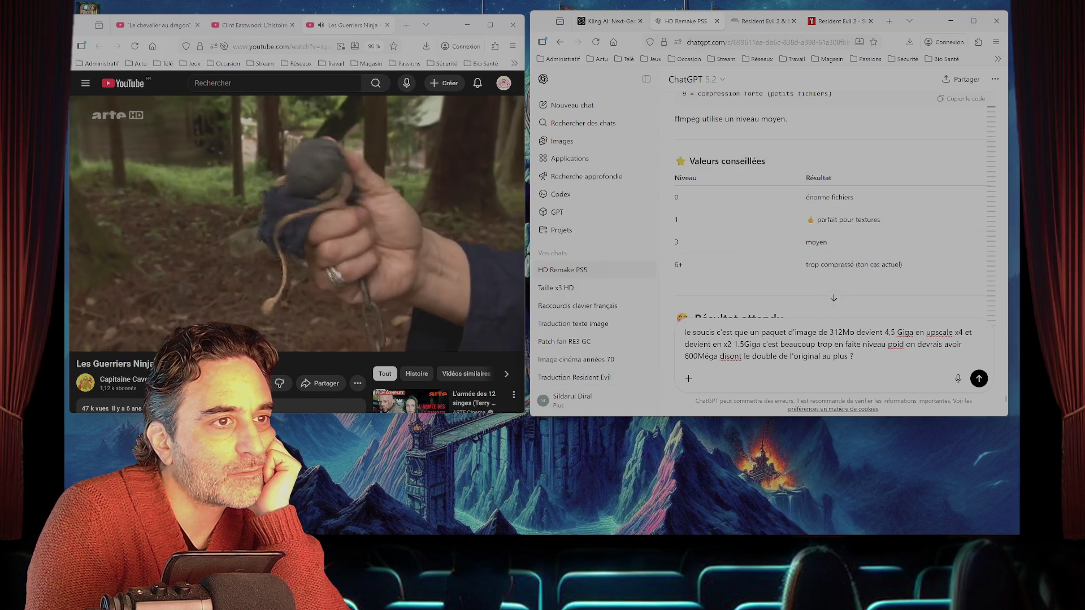
scroll(830, 215, down, 5)
scroll(831, 214, down, 5)
scroll(830, 215, down, 5)
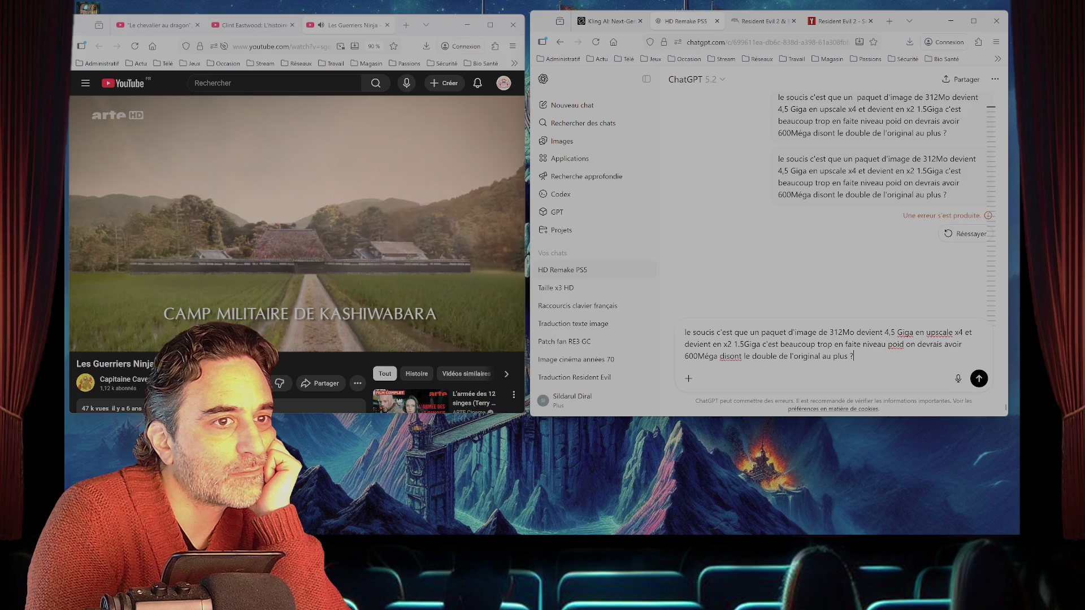
key(Return)
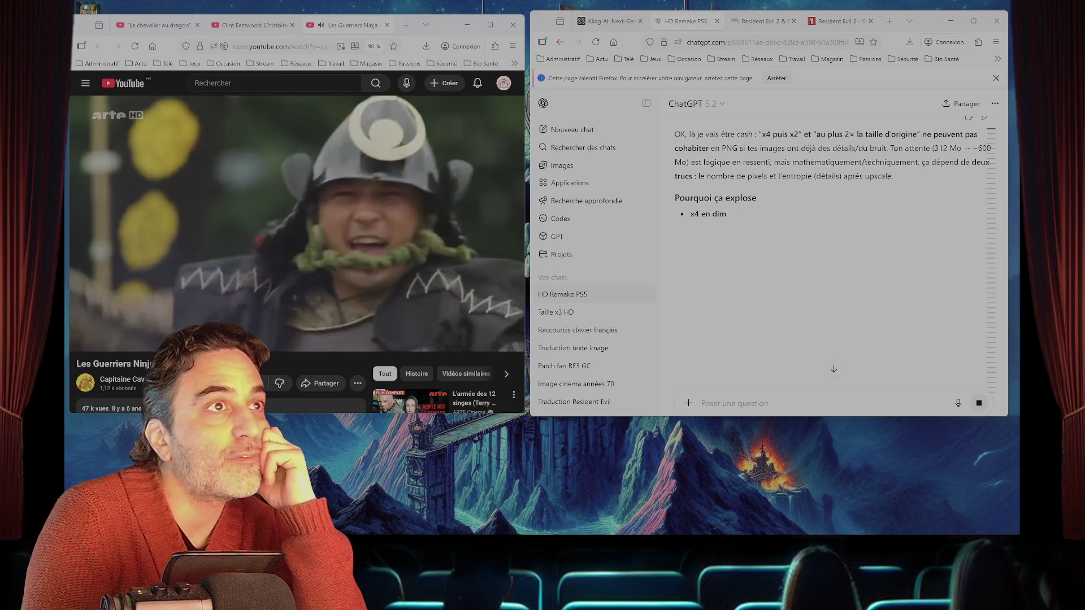
- Jump to the latest question and read the reply covering pngquant, WebP and DDS BC7 options
mouse_move(990, 355)
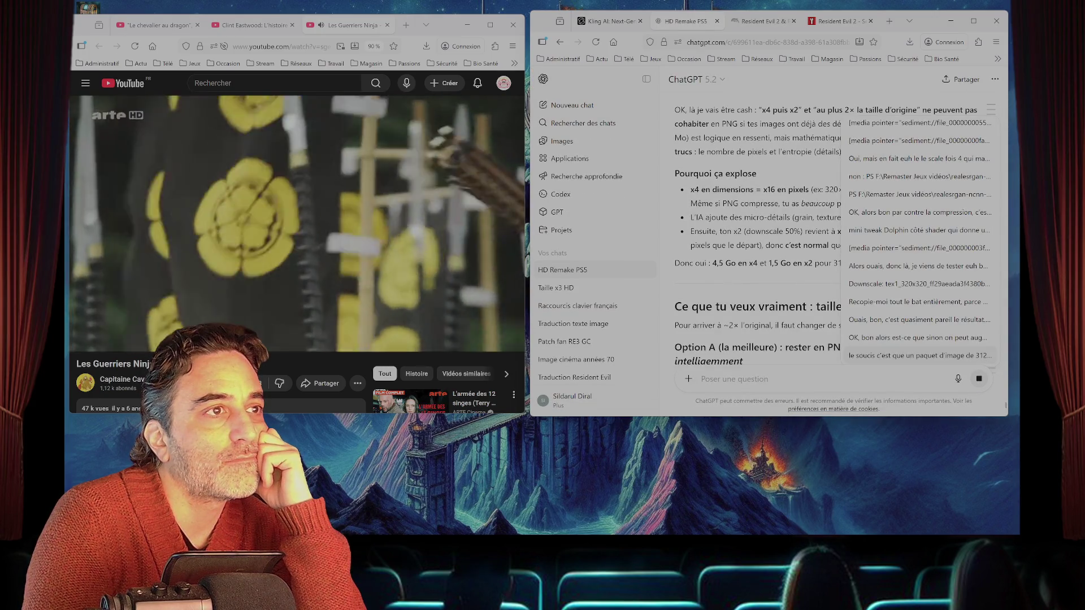
click(990, 356)
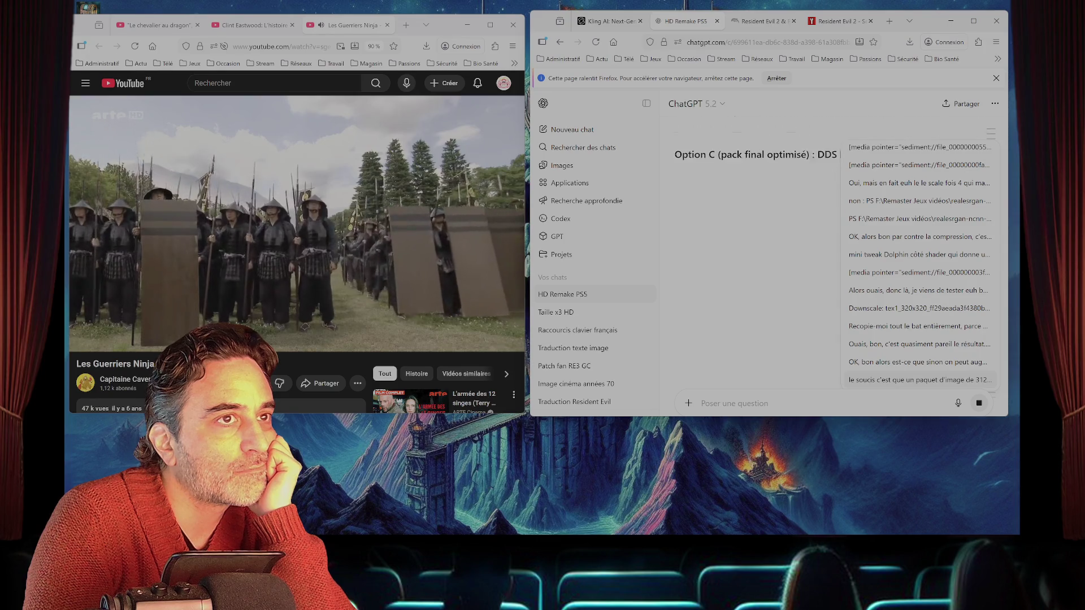
scroll(757, 255, up, 10)
scroll(757, 254, down, 10)
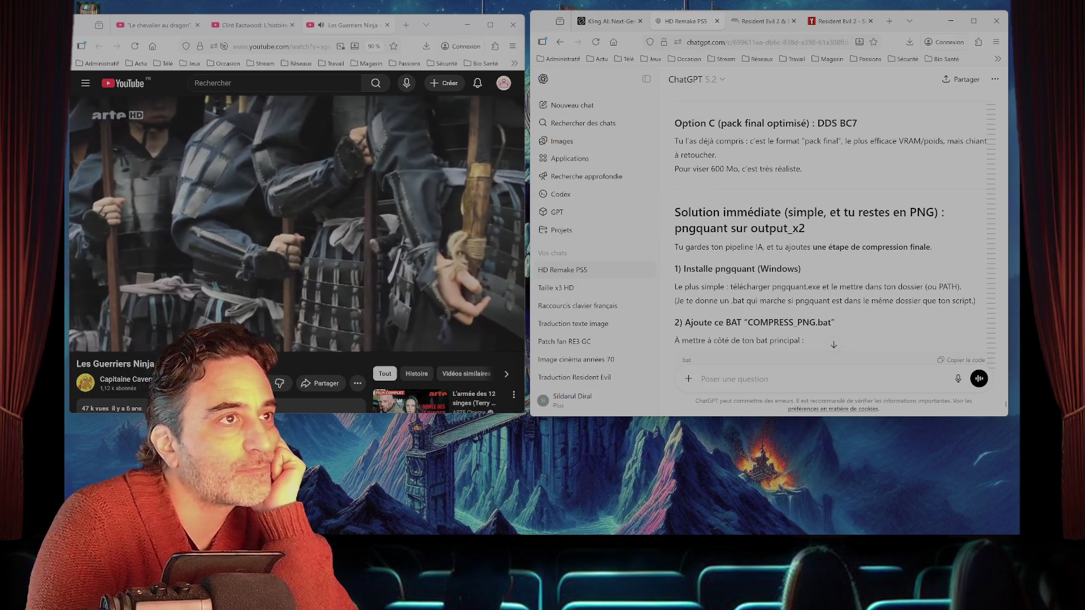
- Scroll the answer to '2) Ajoute ce BAT' and select the script name COMPRESS_PNG.bat
scroll(830, 238, up, 3)
scroll(831, 237, up, 4)
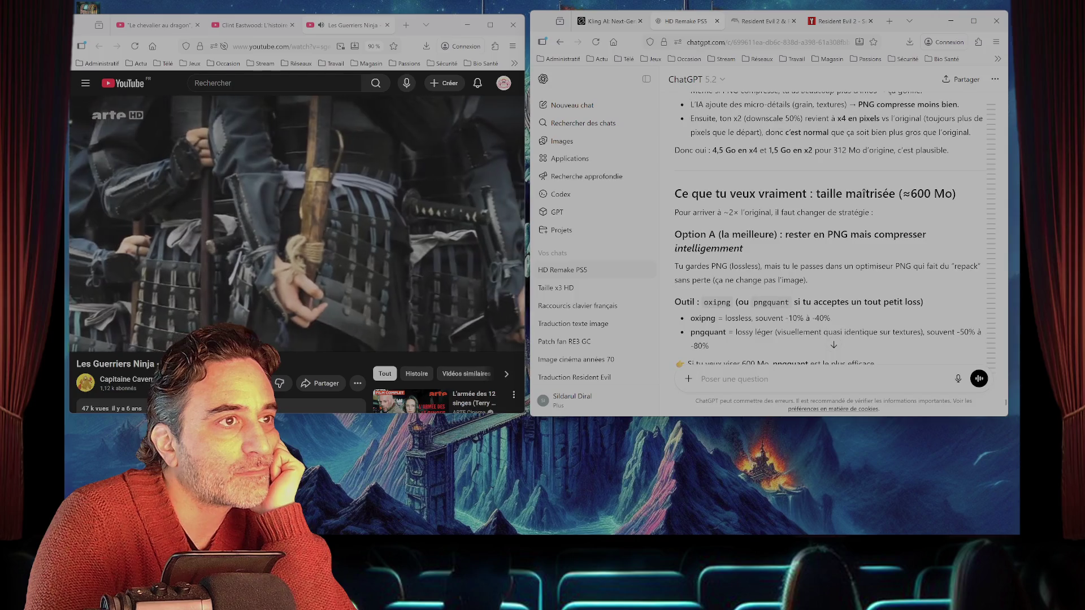
scroll(830, 238, down, 2)
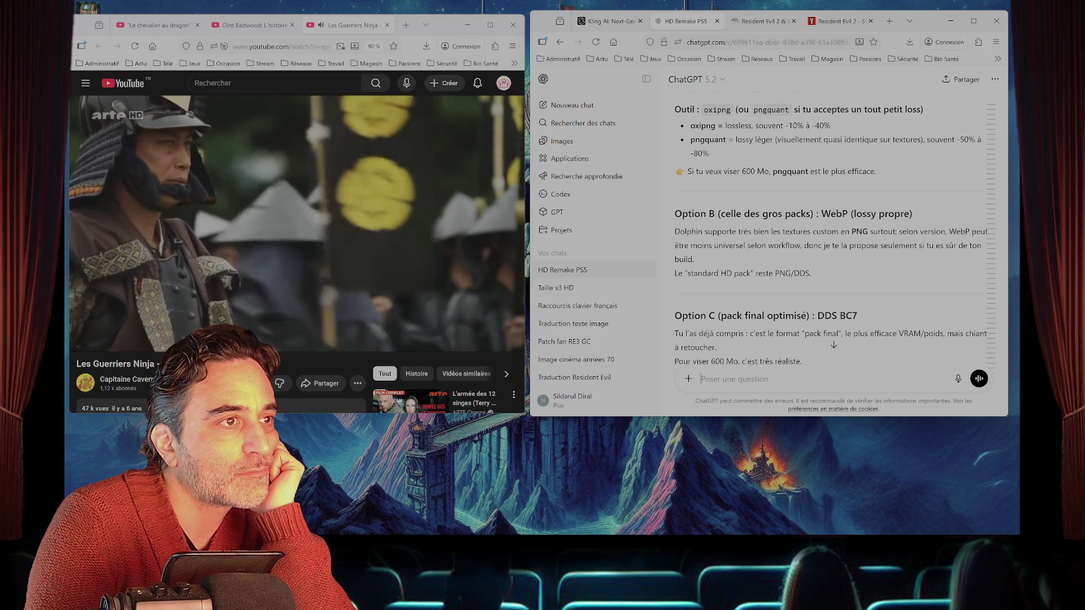
scroll(831, 233, down, 2)
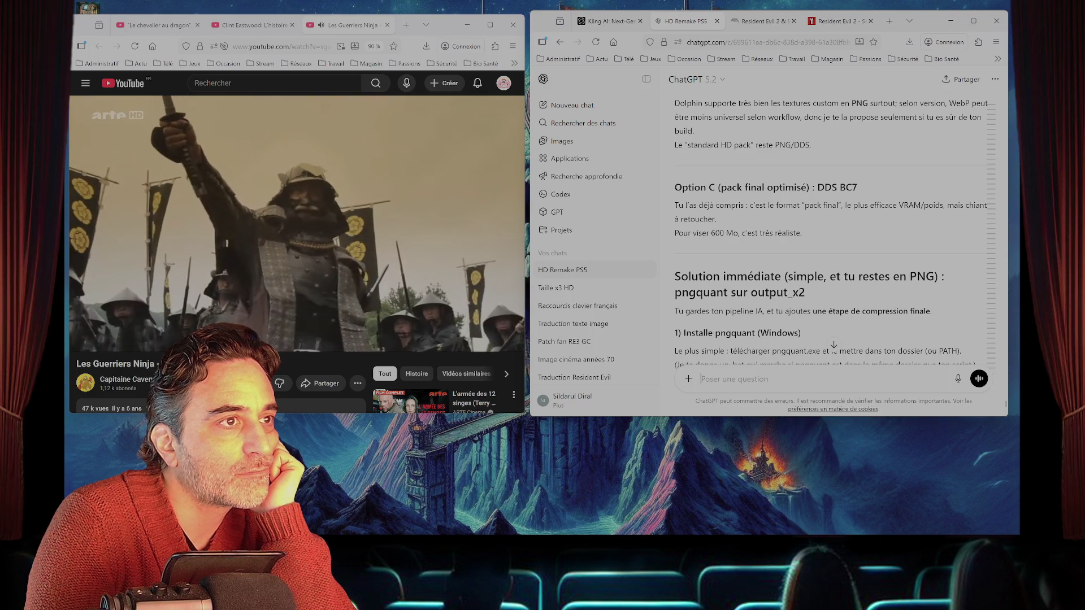
scroll(831, 233, down, 2)
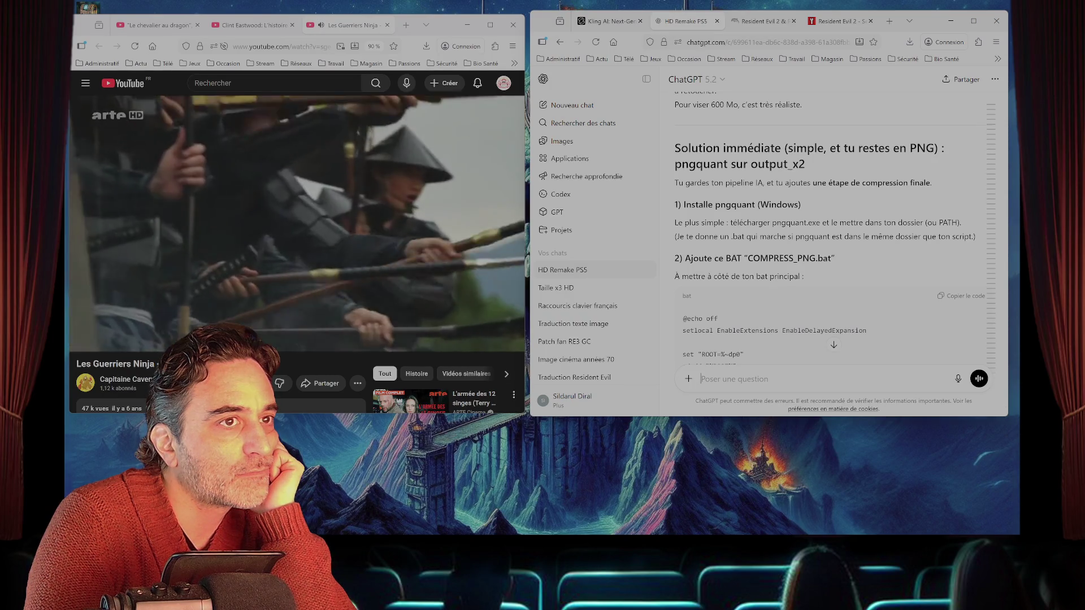
scroll(831, 233, down, 1)
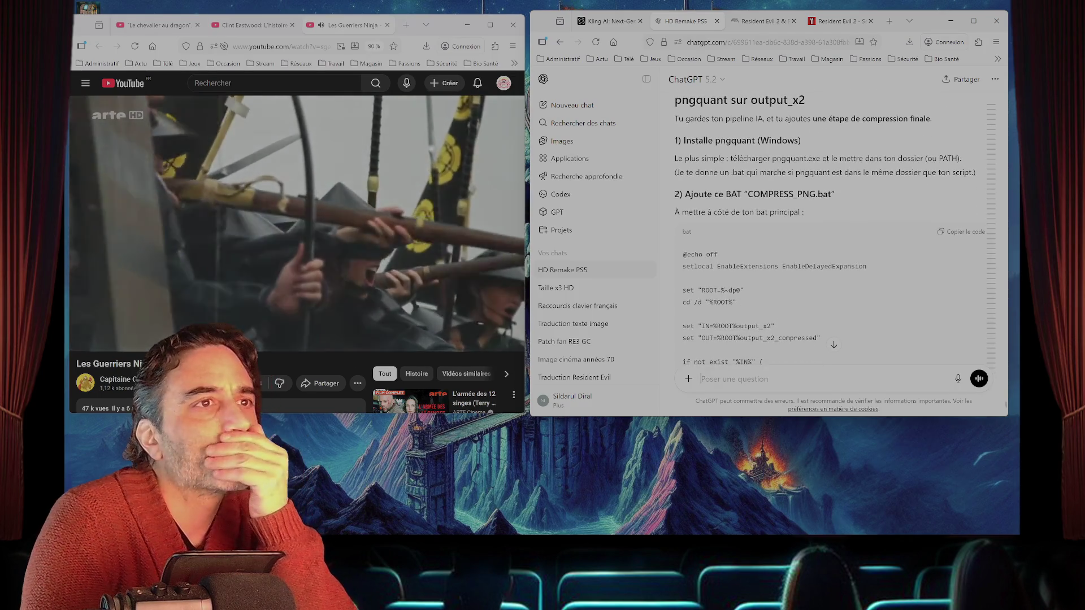
scroll(830, 232, down, 7)
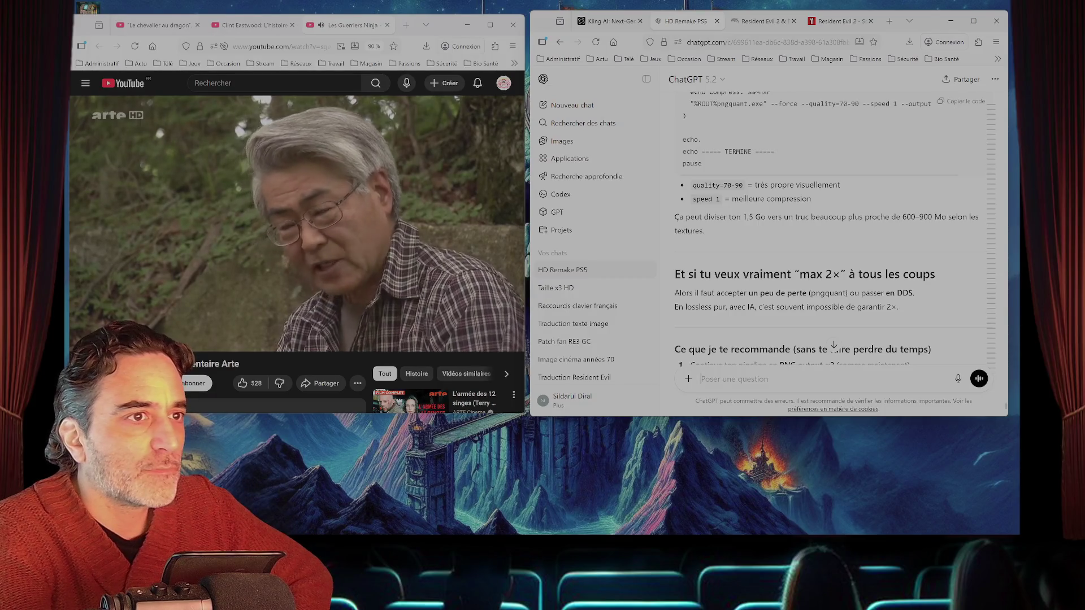
scroll(826, 227, down, 2)
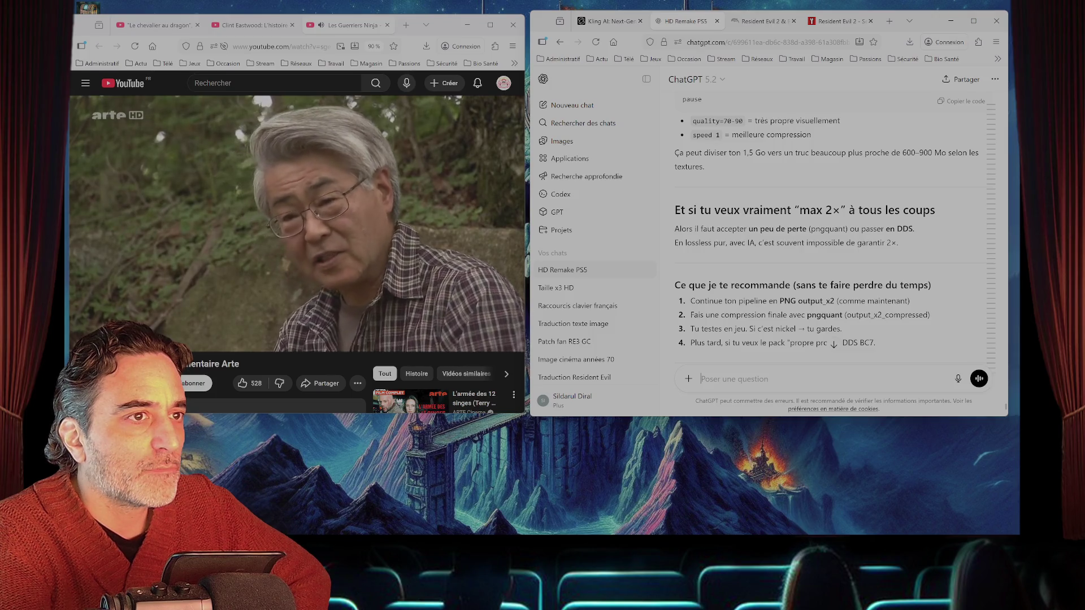
scroll(830, 229, down, 2)
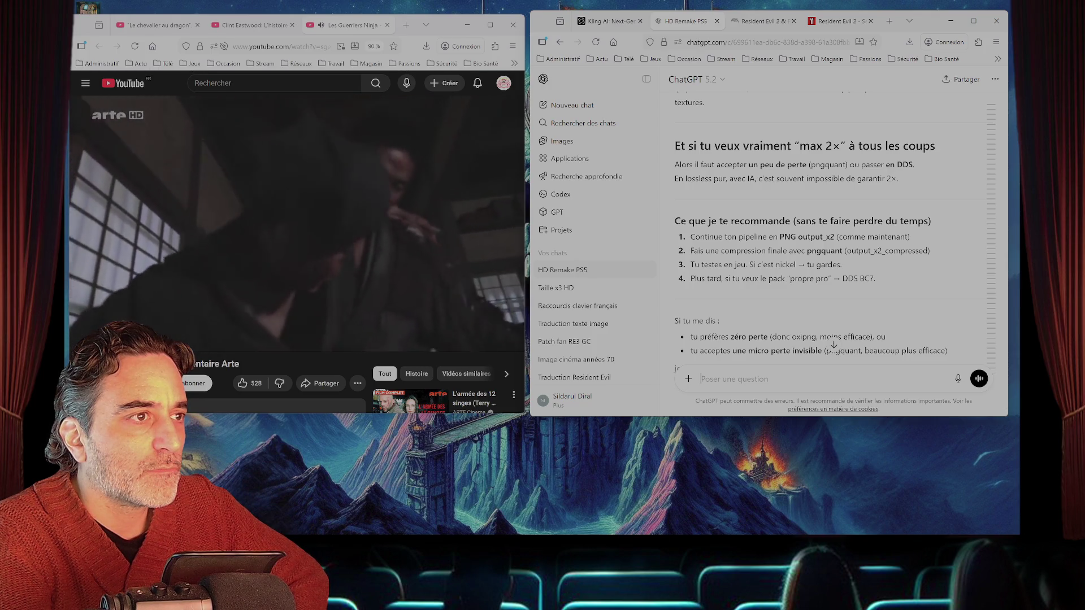
scroll(824, 226, down, 3)
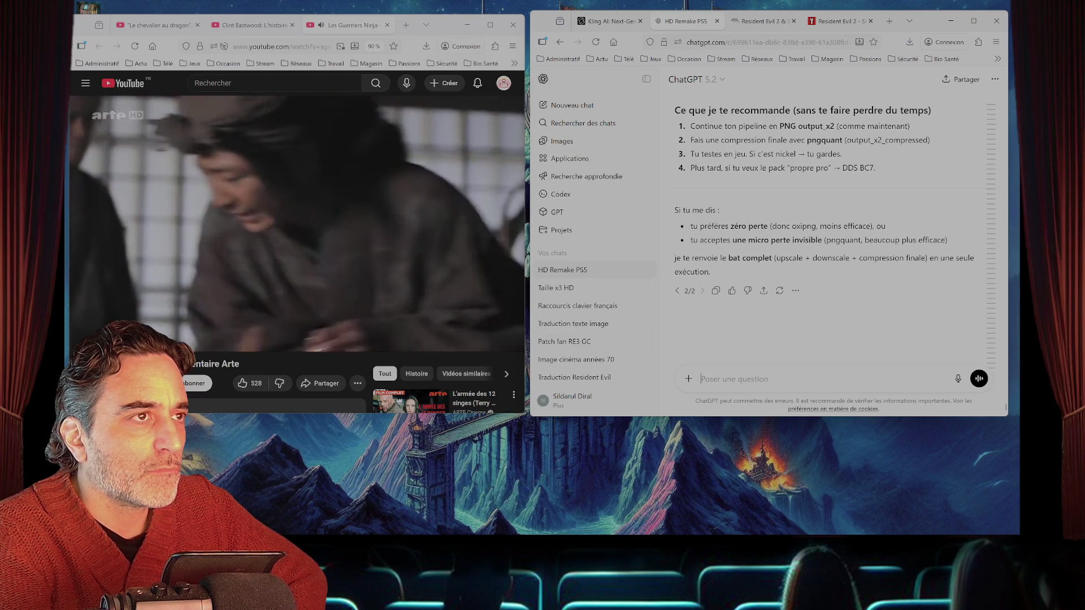
scroll(824, 226, up, 2)
scroll(826, 225, up, 2)
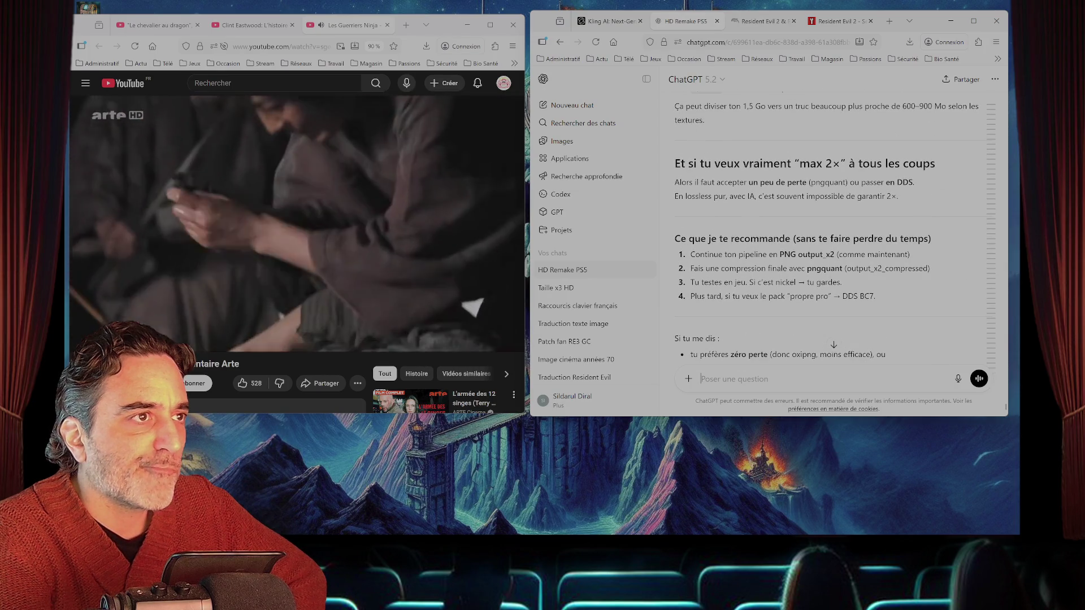
scroll(830, 232, up, 6)
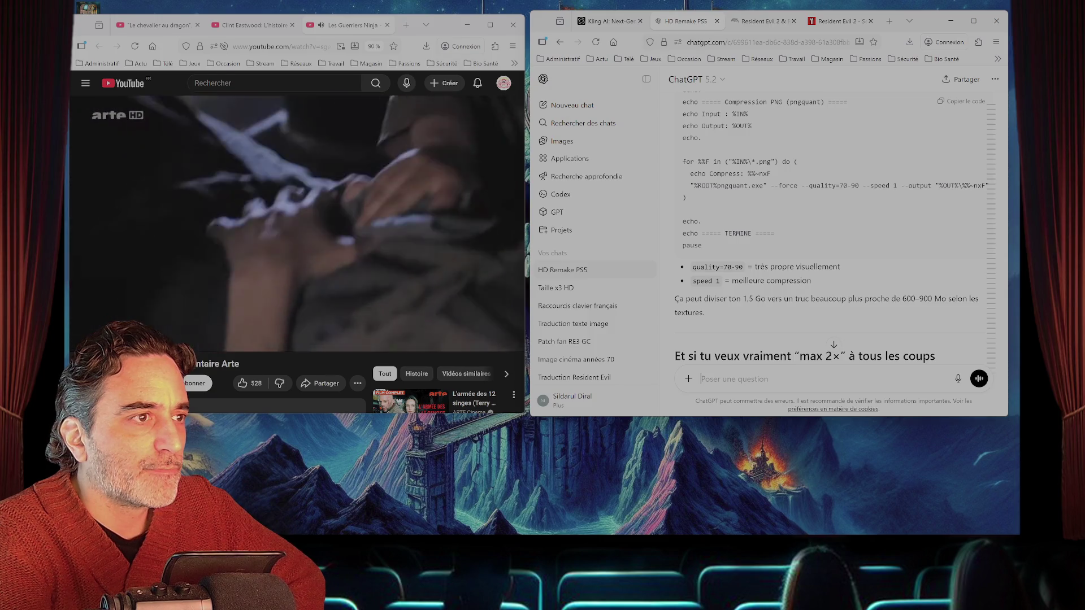
scroll(831, 232, up, 8)
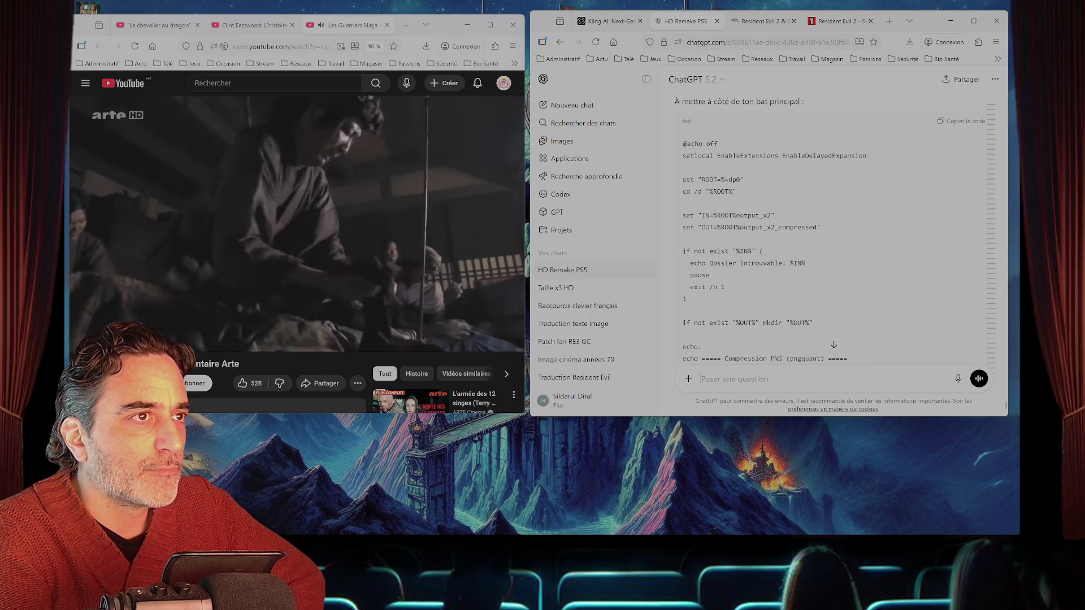
scroll(830, 232, up, 2)
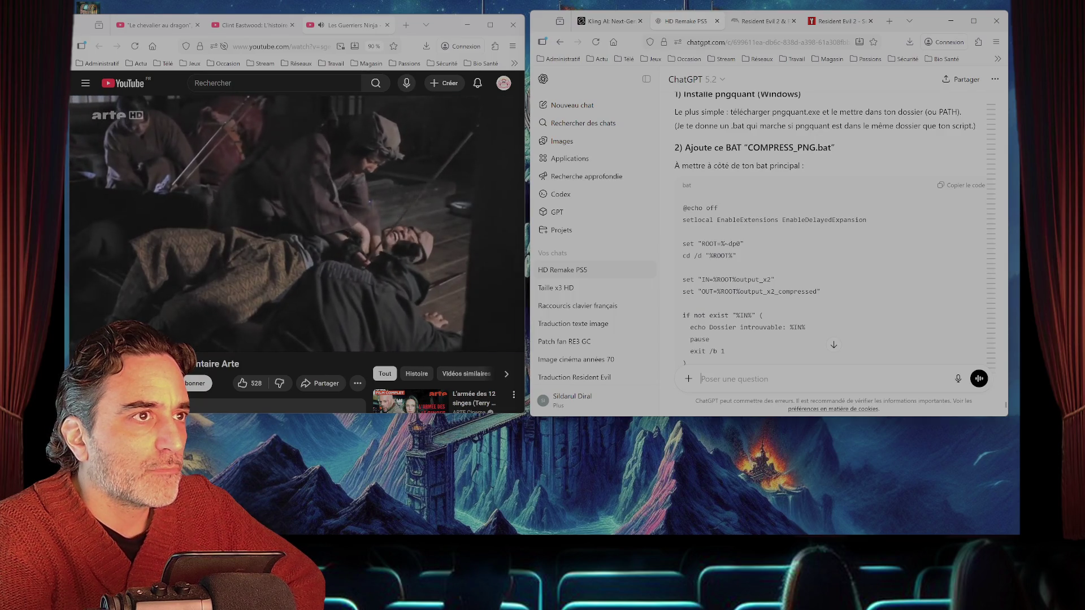
scroll(830, 232, down, 15)
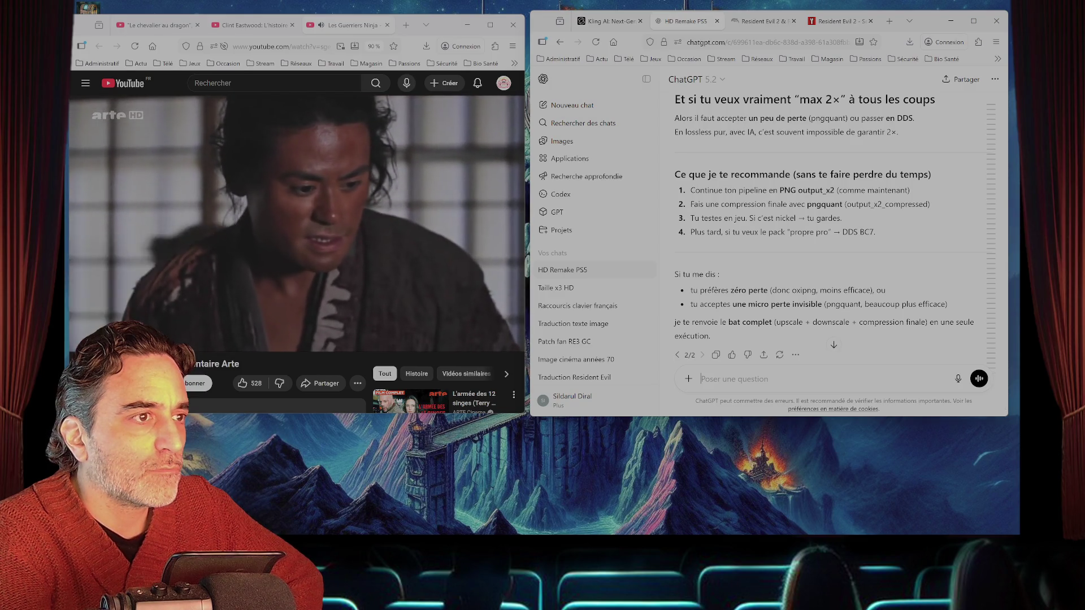
scroll(823, 226, down, 2)
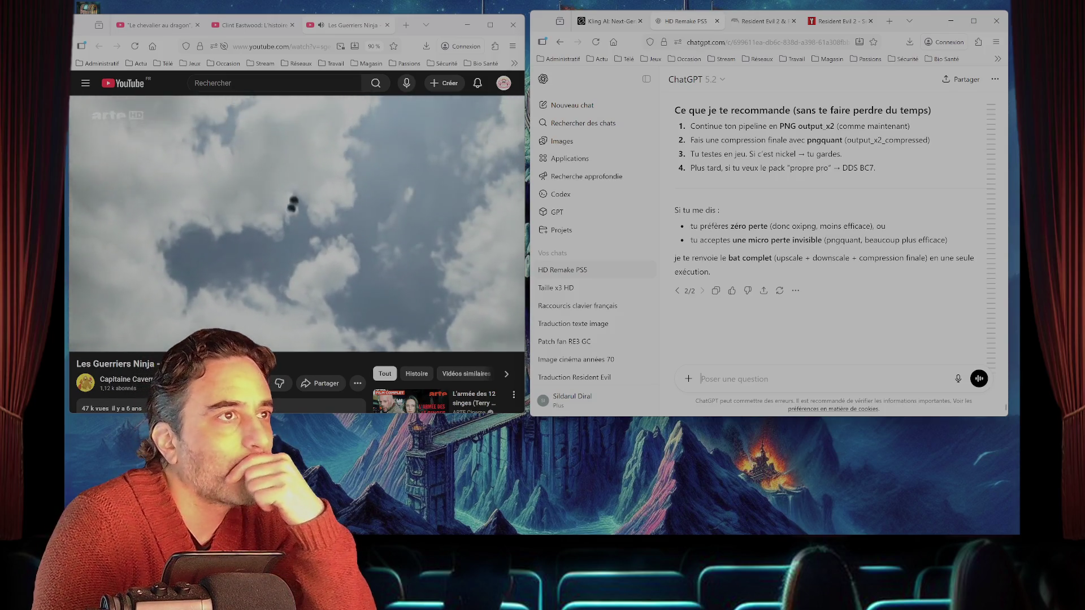
scroll(827, 237, up, 3)
scroll(827, 238, up, 5)
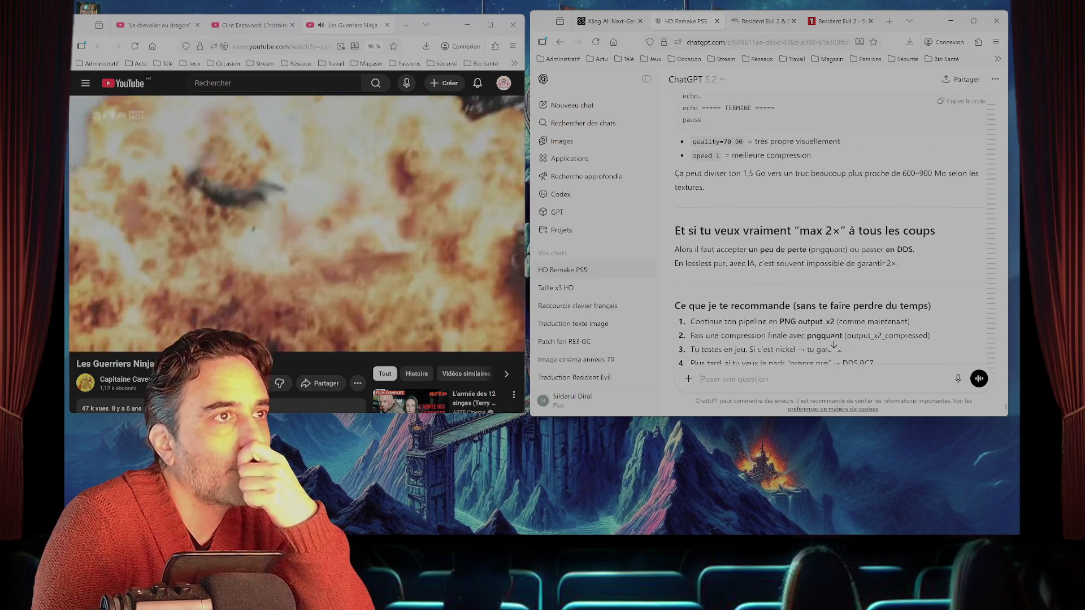
scroll(828, 238, up, 5)
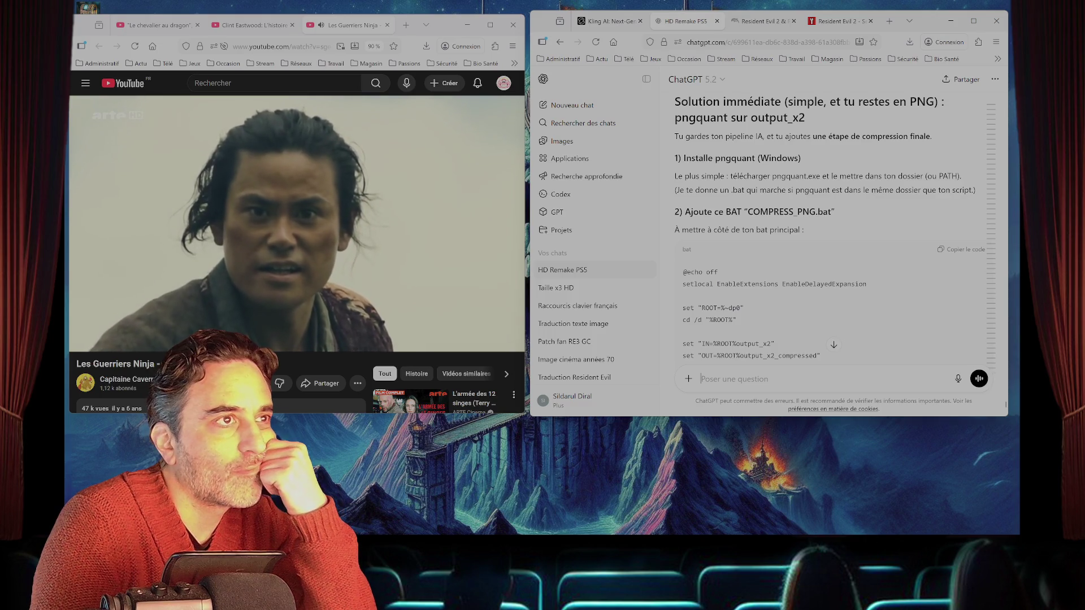
scroll(828, 237, up, 1)
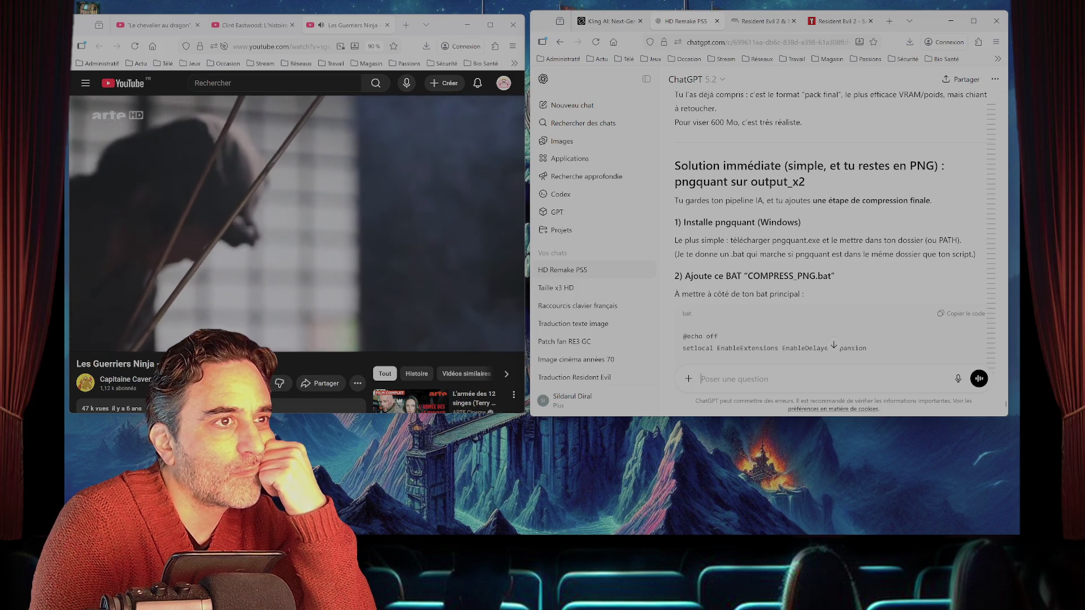
scroll(827, 237, down, 1)
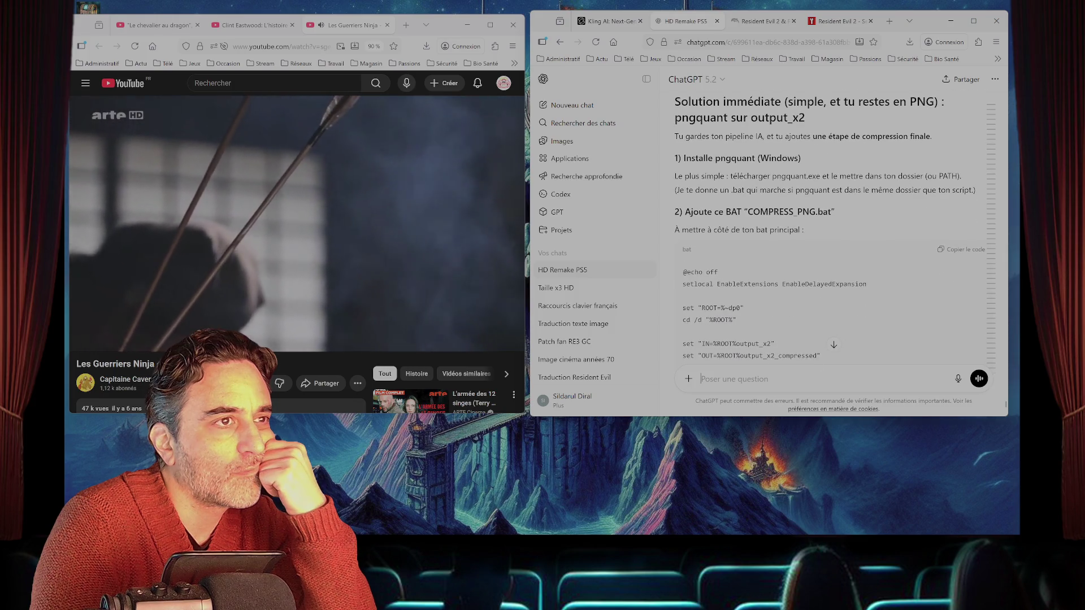
scroll(828, 237, down, 1)
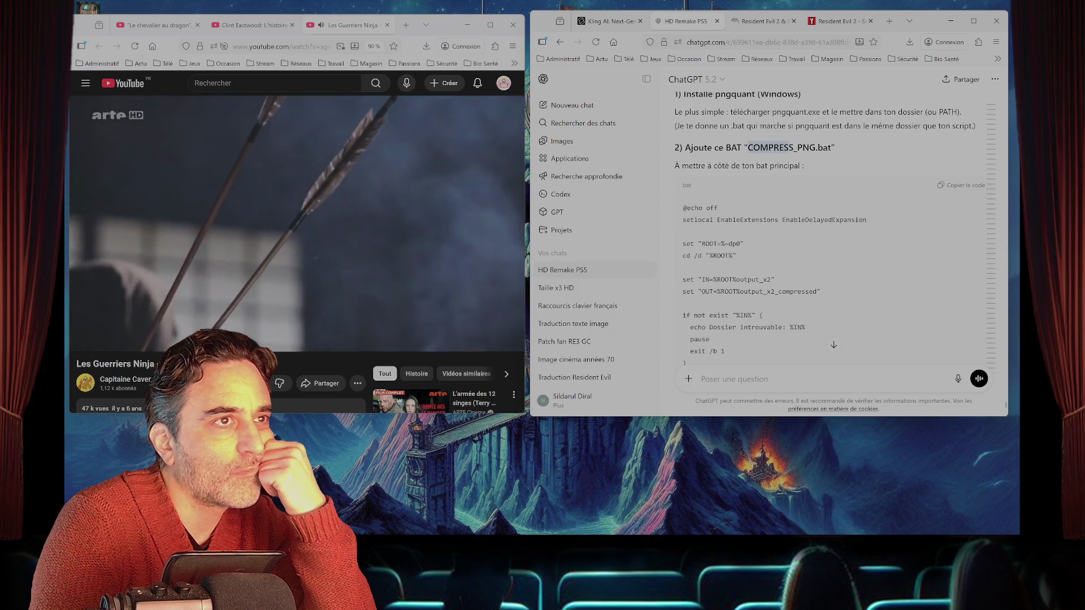
drag(786, 147, 830, 148)
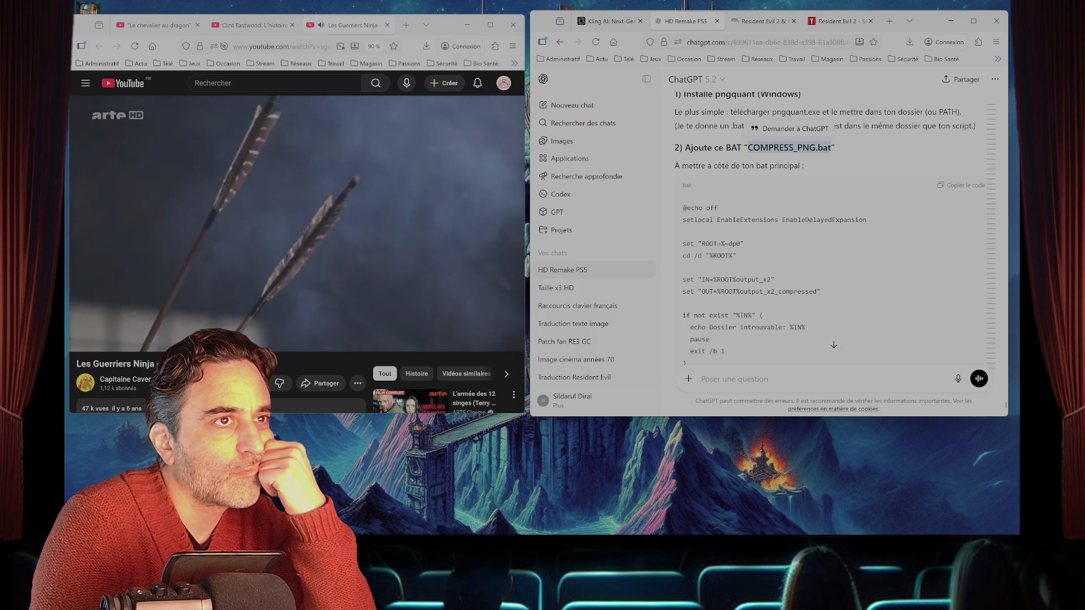
- Copy the script name COMPRESS_PNG.bat from the answer
right_click(812, 147)
click(825, 156)
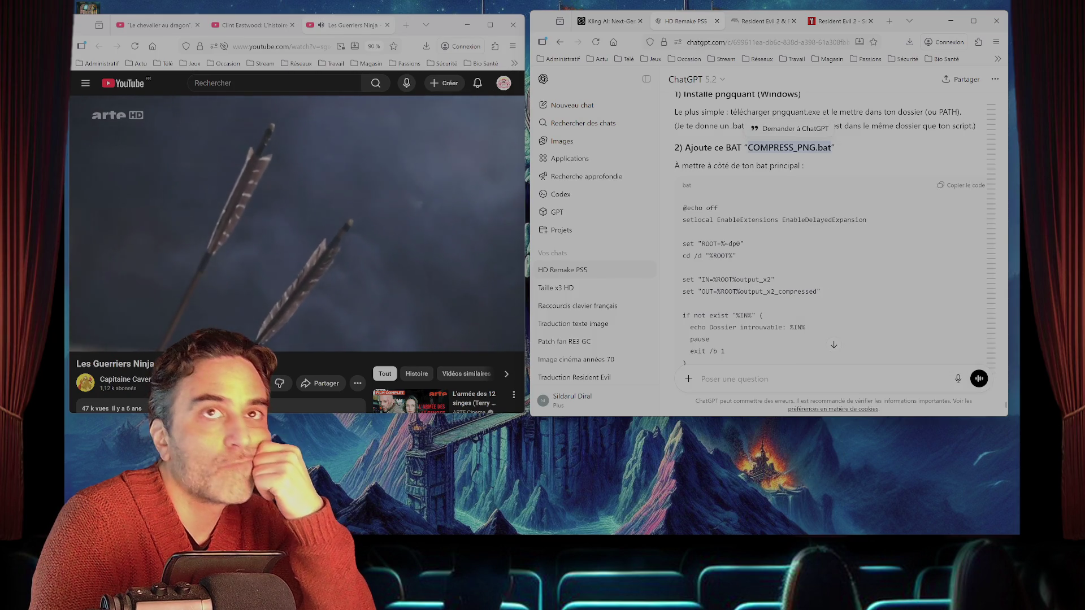
mouse_move(271, 532)
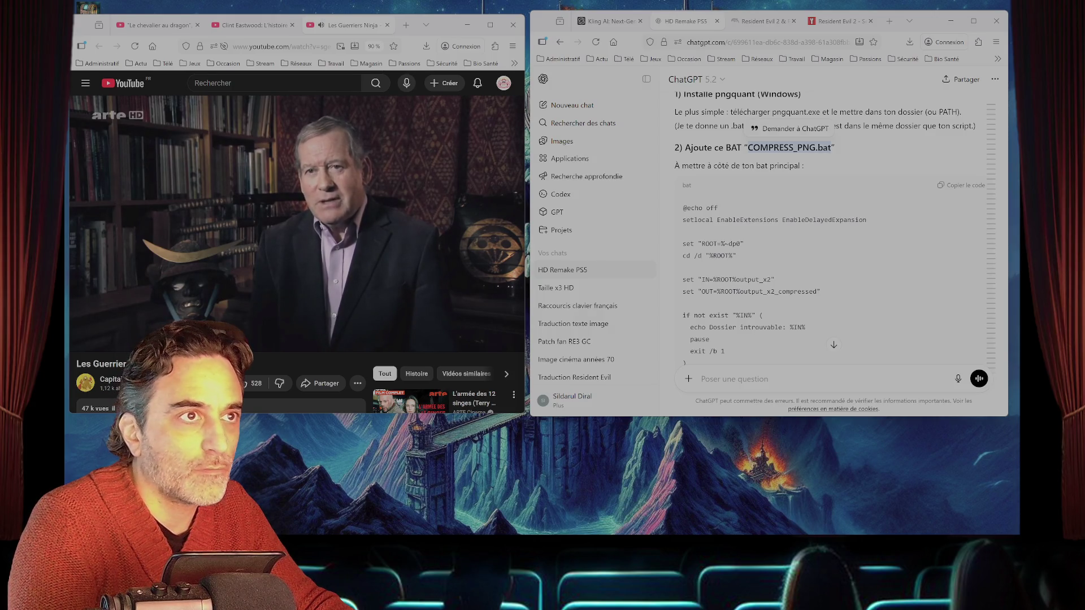
right_click(797, 150)
click(819, 163)
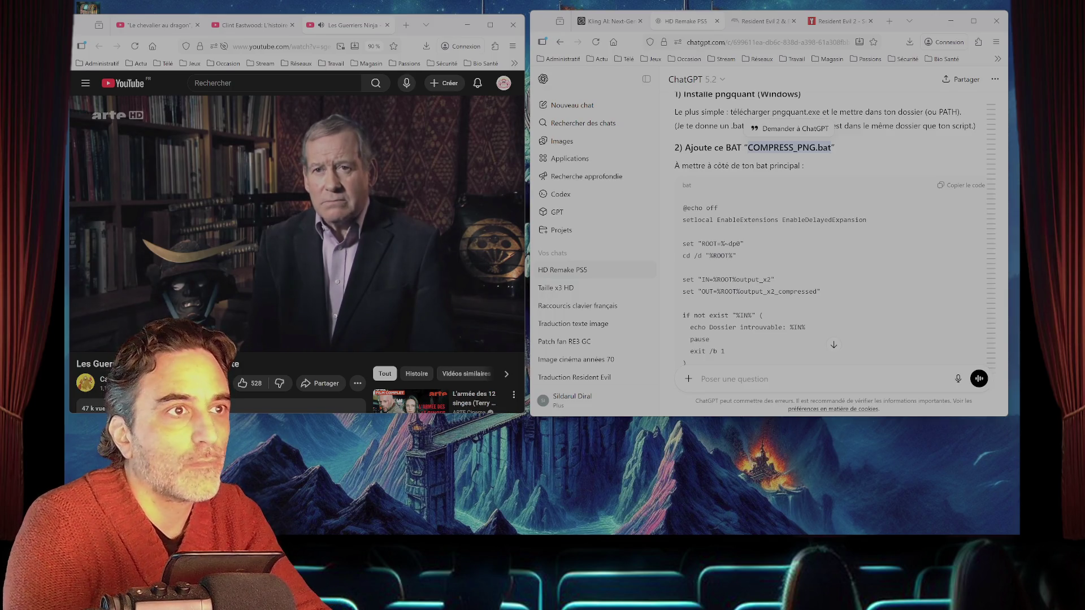
mouse_move(991, 226)
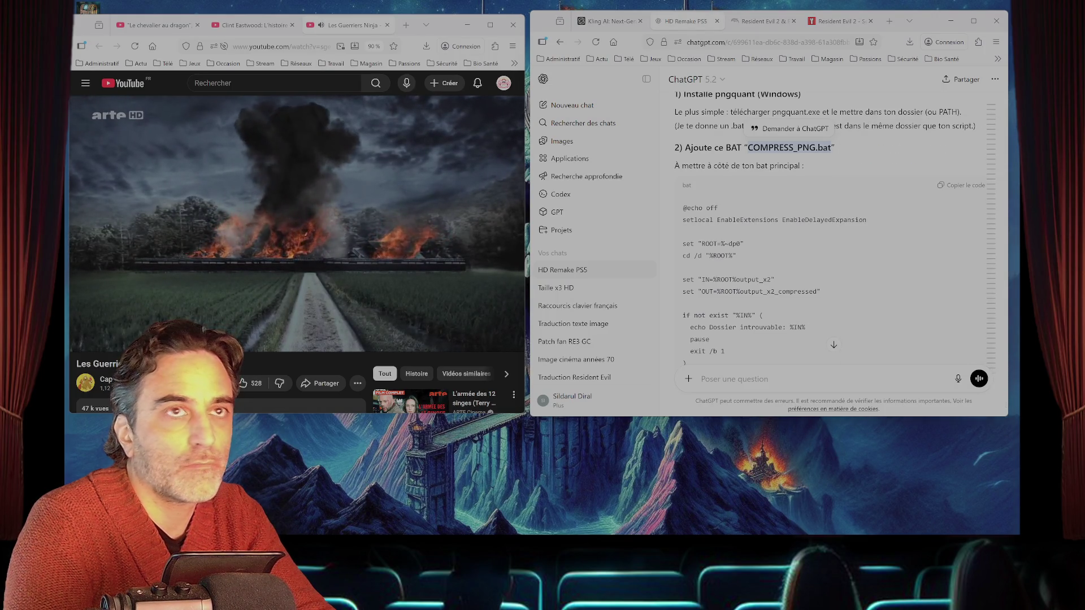
- Replace COMPRESS_PNG.bat's contents with the pngquant script, save it, and close Notepad++
key(ctrl+a)
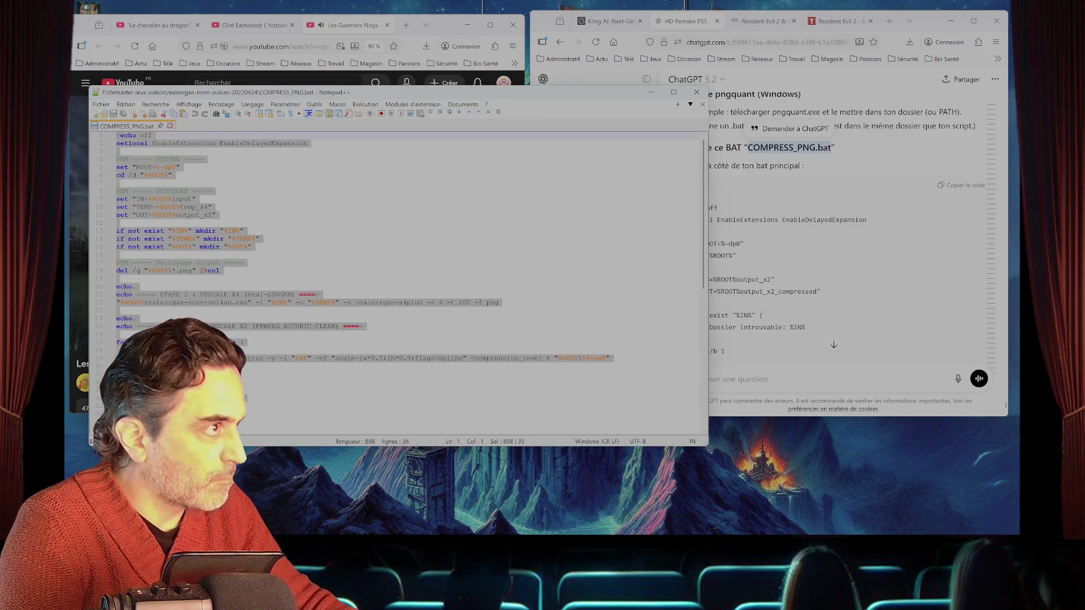
key(ctrl+v)
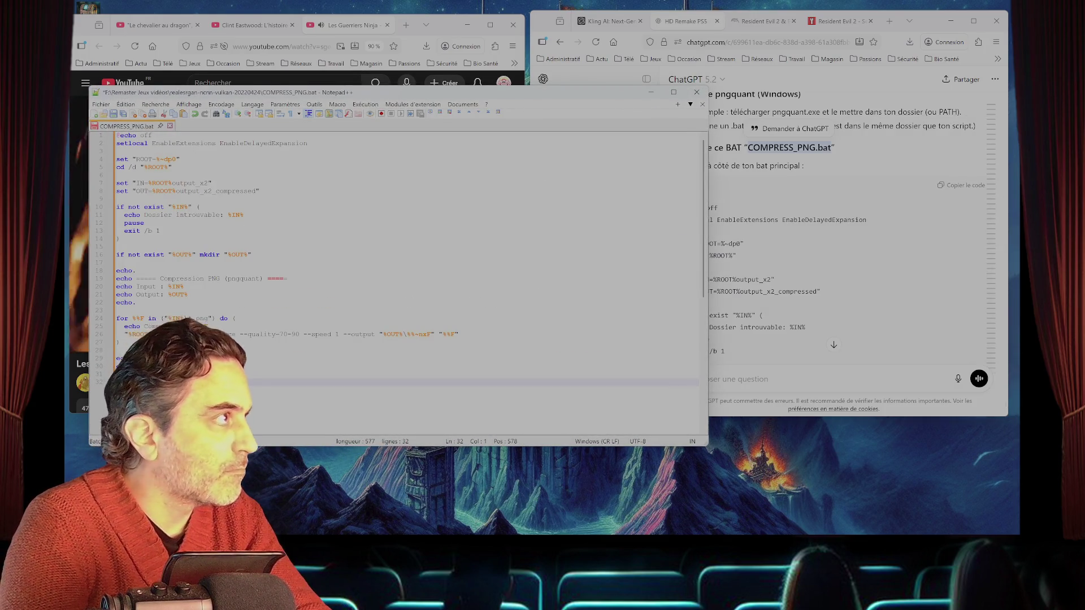
key(ctrl+s)
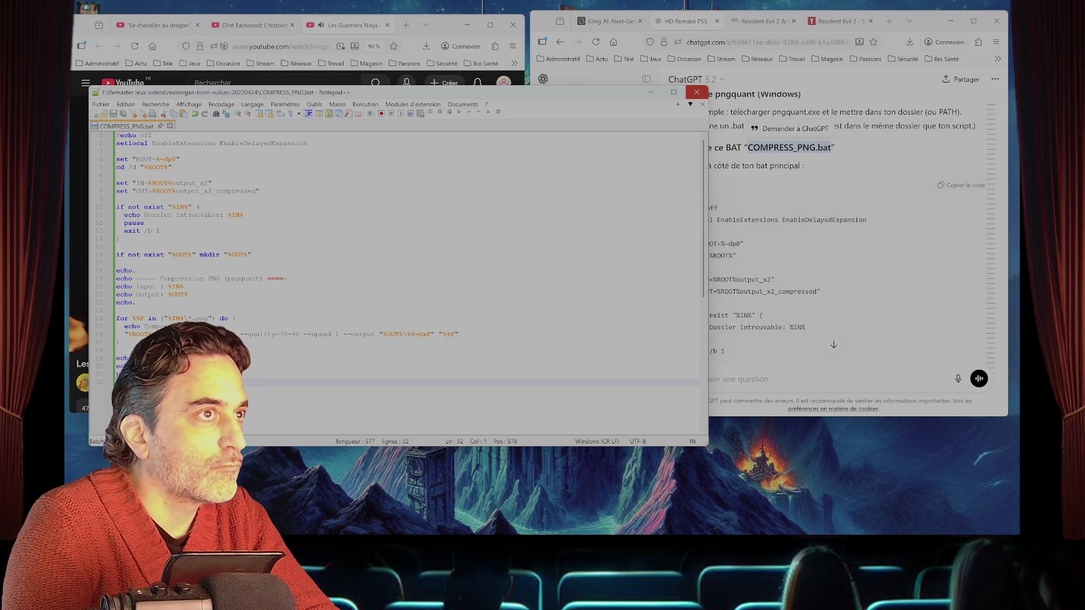
key(alt+F4)
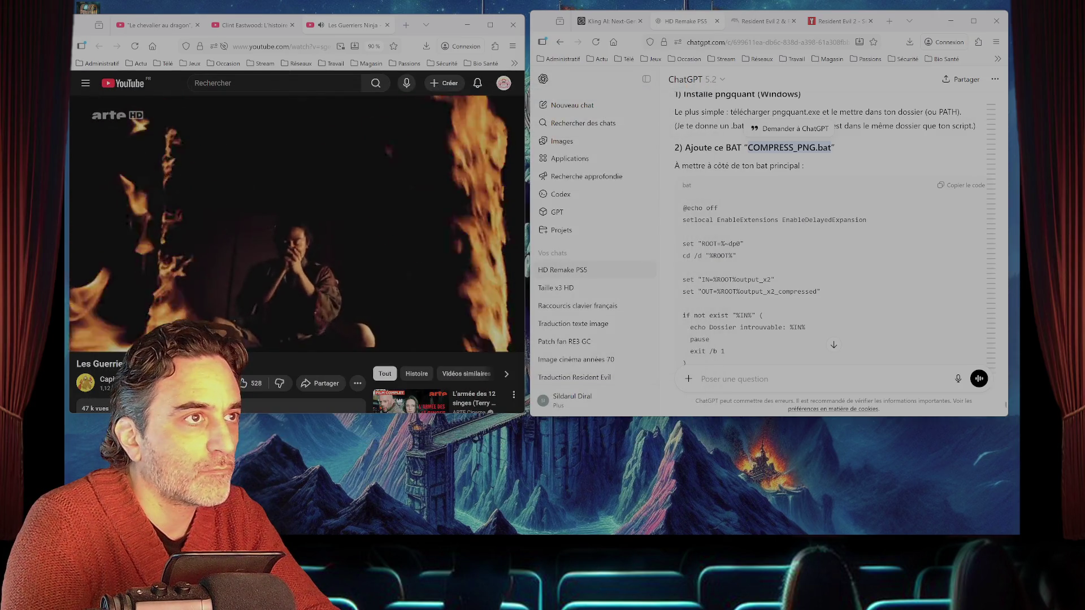
- Copy the full COMPRESS_PNG.bat code (--quality=70-90, --speed 1) and return to Notepad++
scroll(833, 254, down, 1)
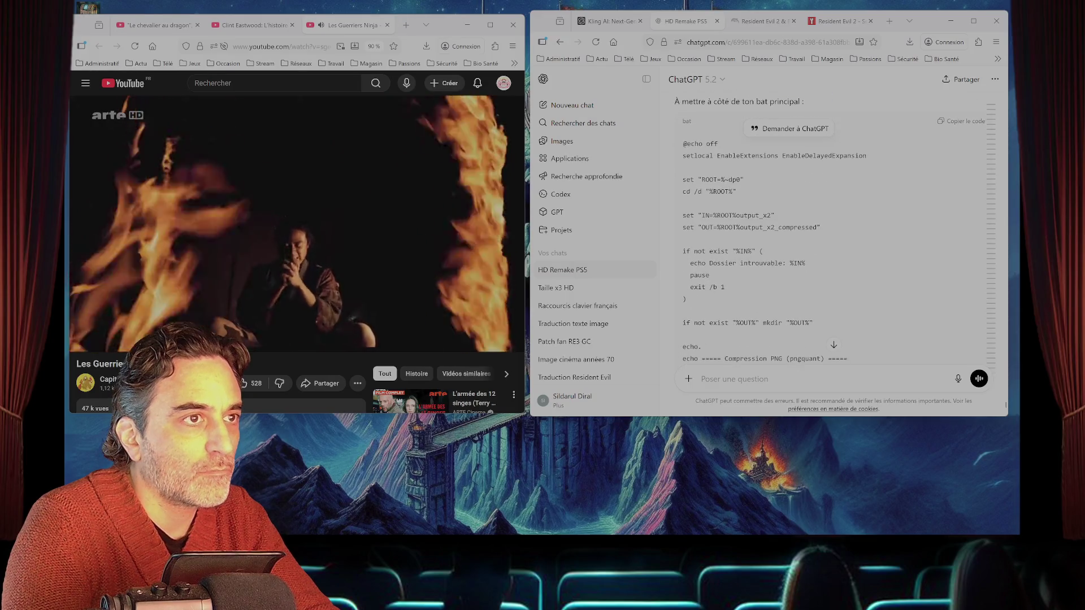
scroll(833, 238, down, 2)
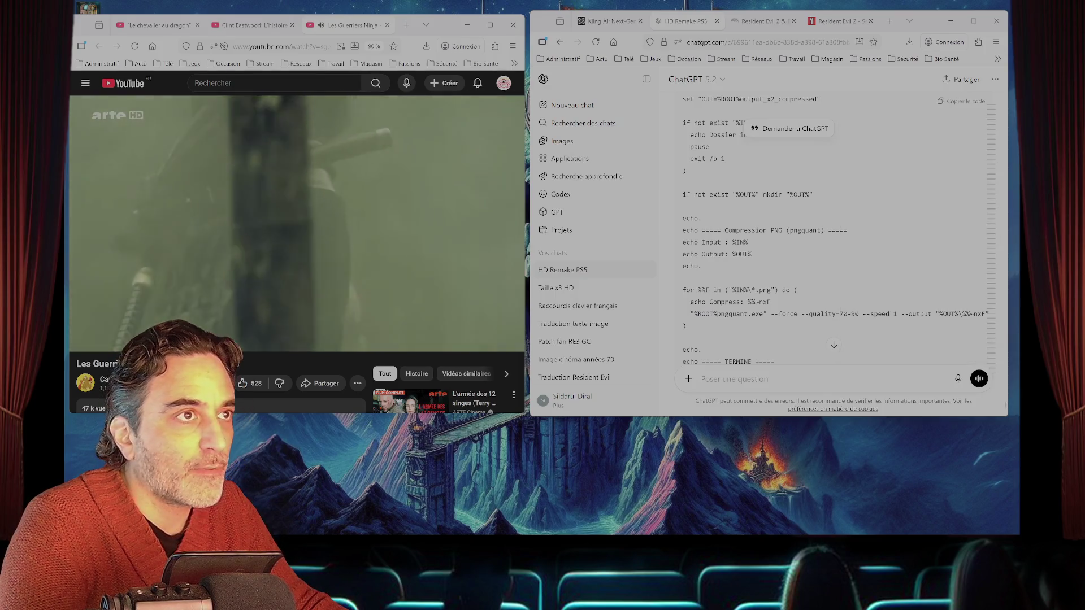
scroll(768, 148, up, 3)
right_click(768, 148)
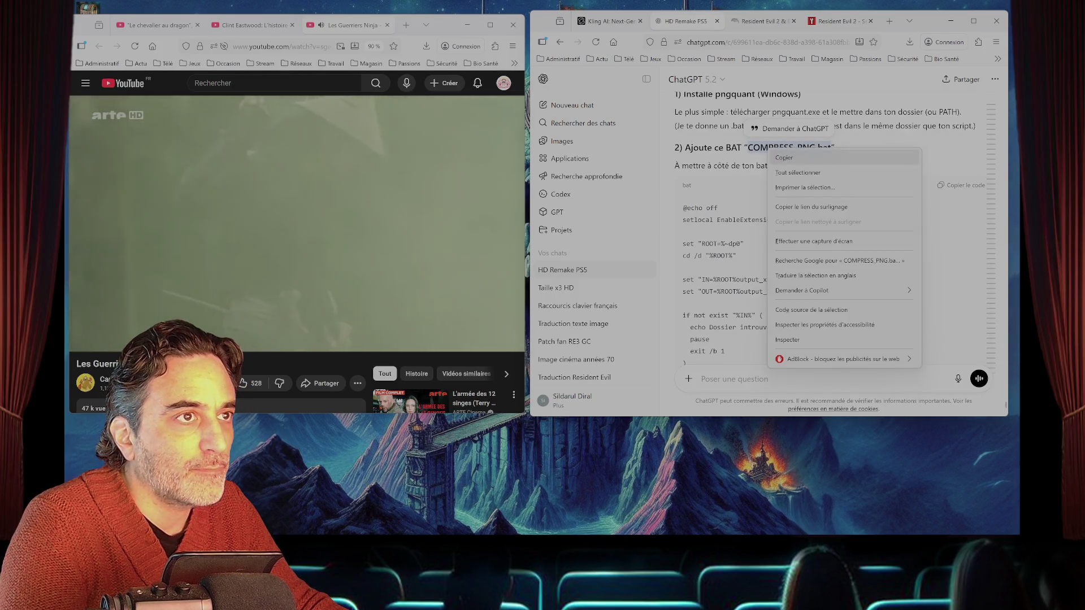
click(784, 157)
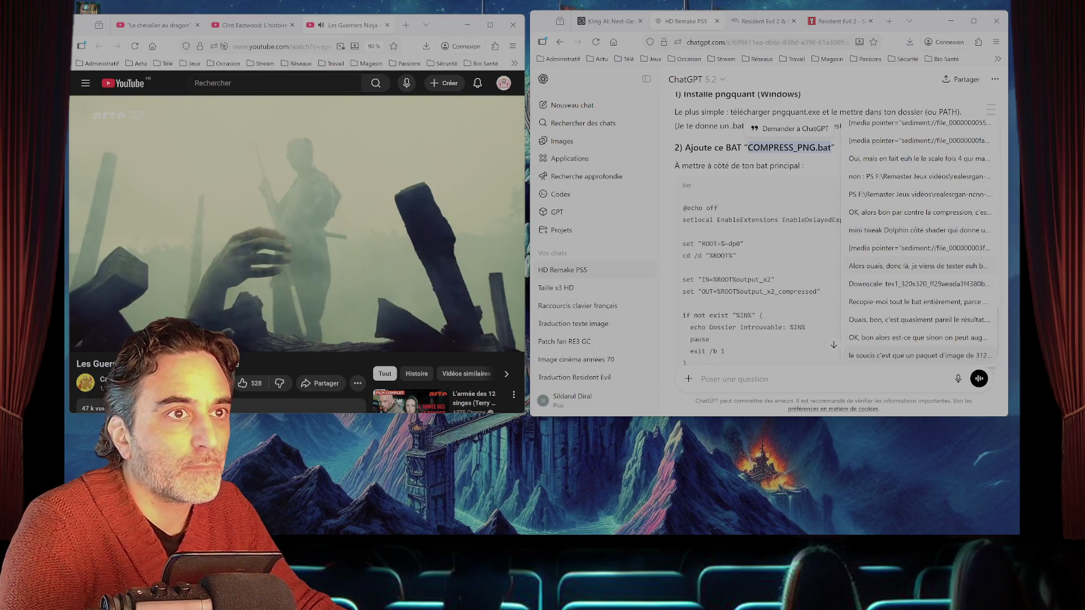
click(961, 185)
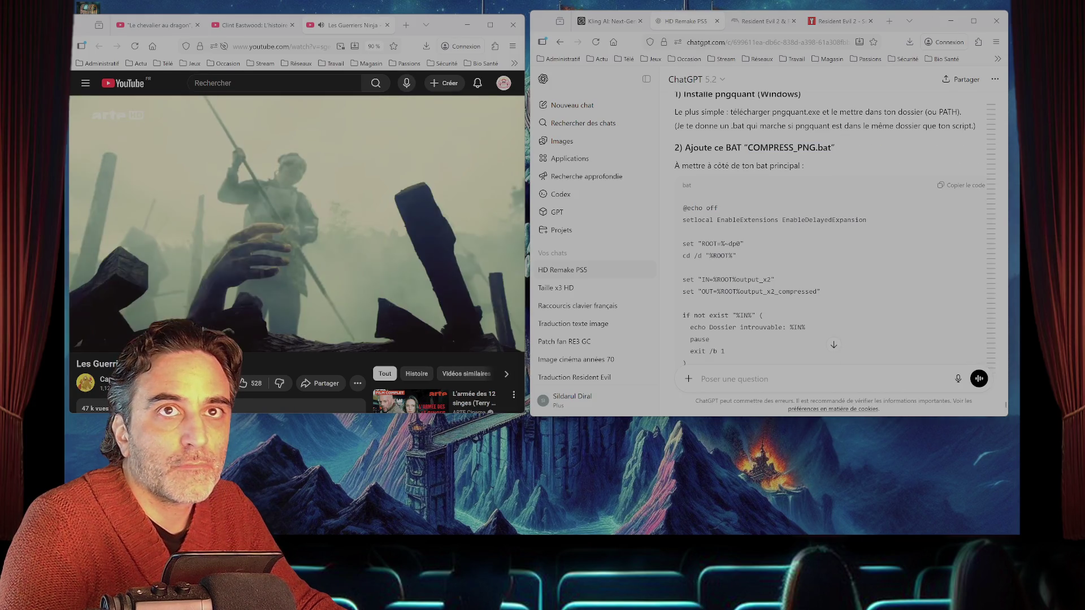
key(alt+Tab)
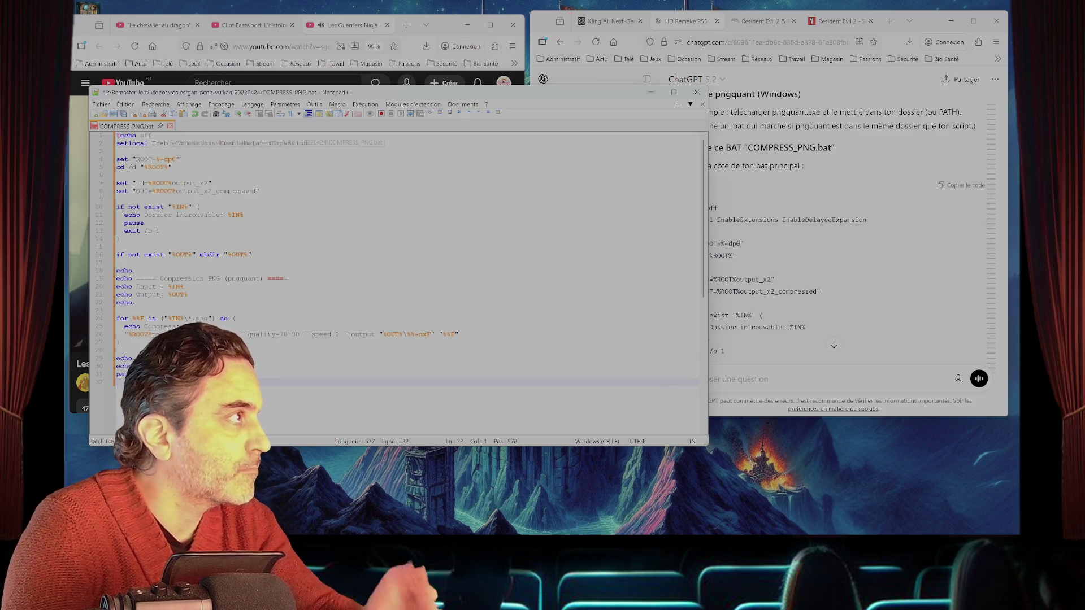
- Save COMPRESS_PNG.bat on closing its tab, then exit Notepad++
click(170, 126)
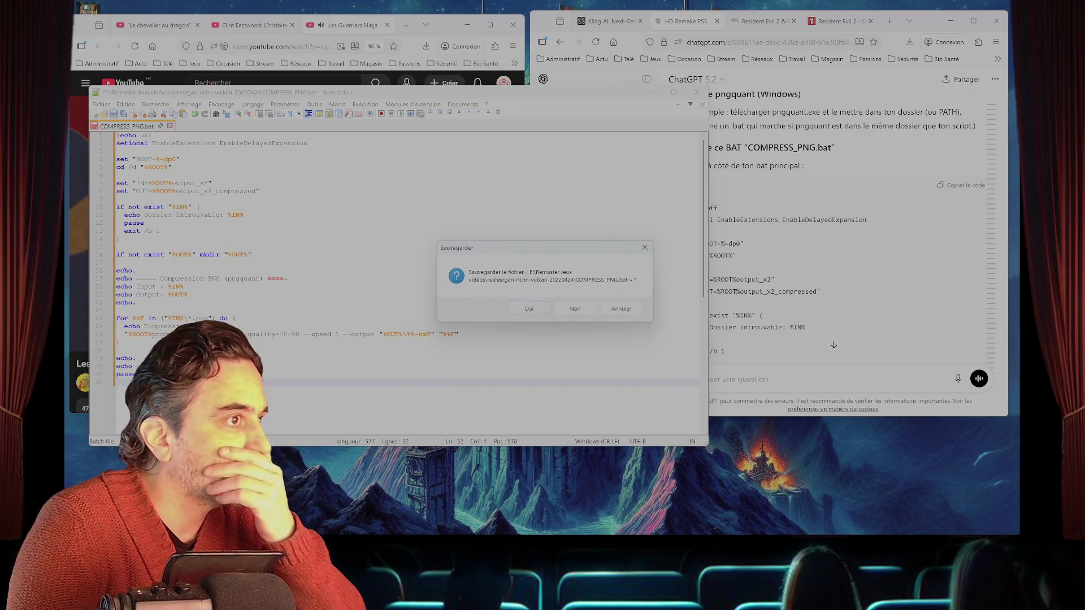
key(Return)
click(696, 92)
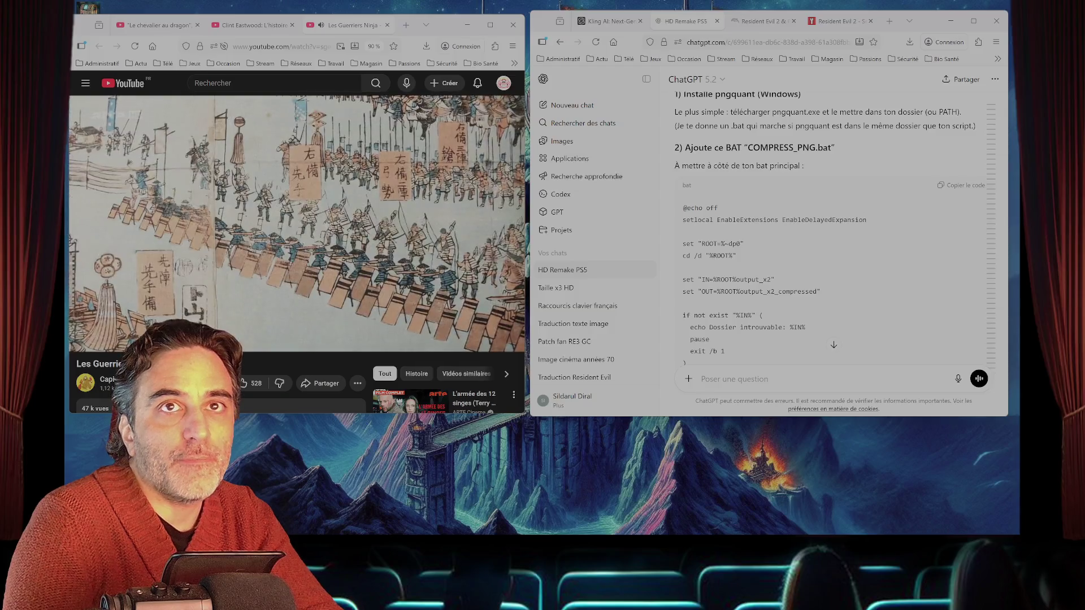
- Review UPSCALE_X4_TO_X2_FFMPEG.bat, scroll ChatGPT's answer to the end, and close the finished batch console
key(alt+Tab)
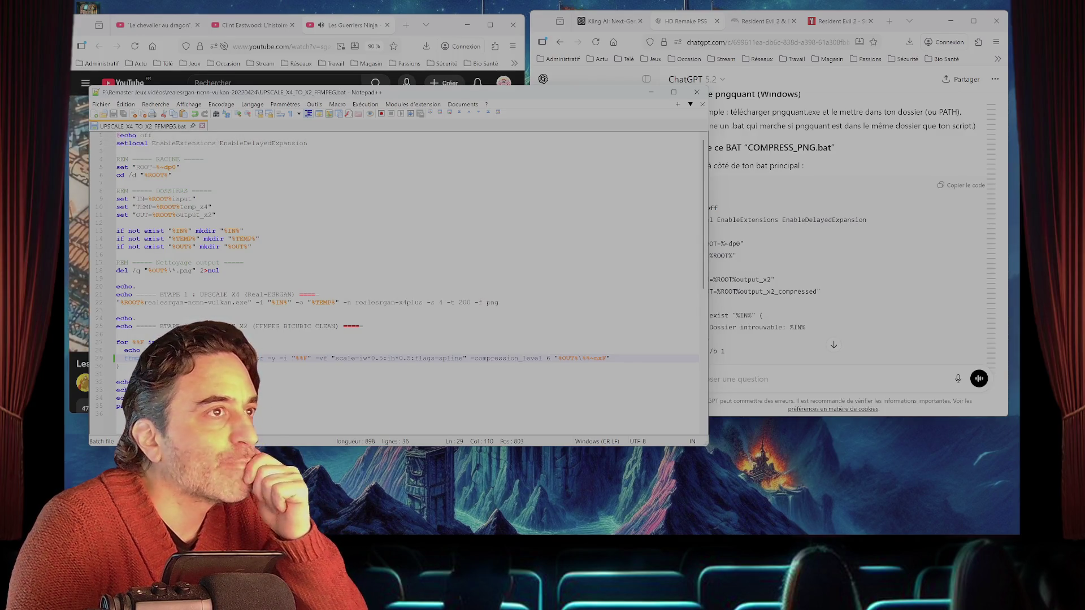
click(696, 92)
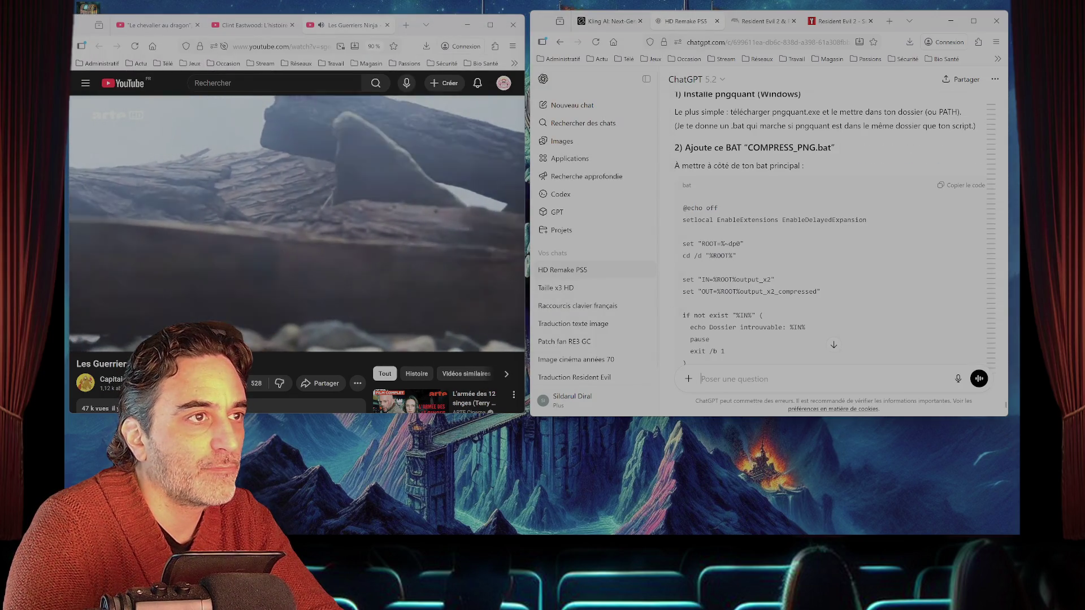
scroll(831, 226, down, 5)
scroll(831, 226, down, 5)
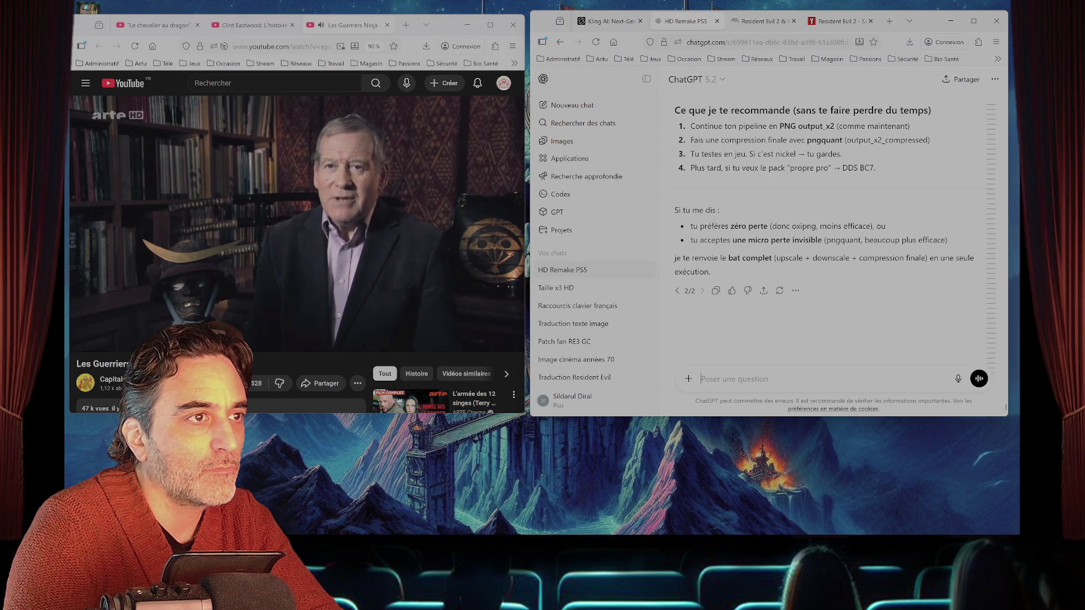
drag(350, 69, 744, 90)
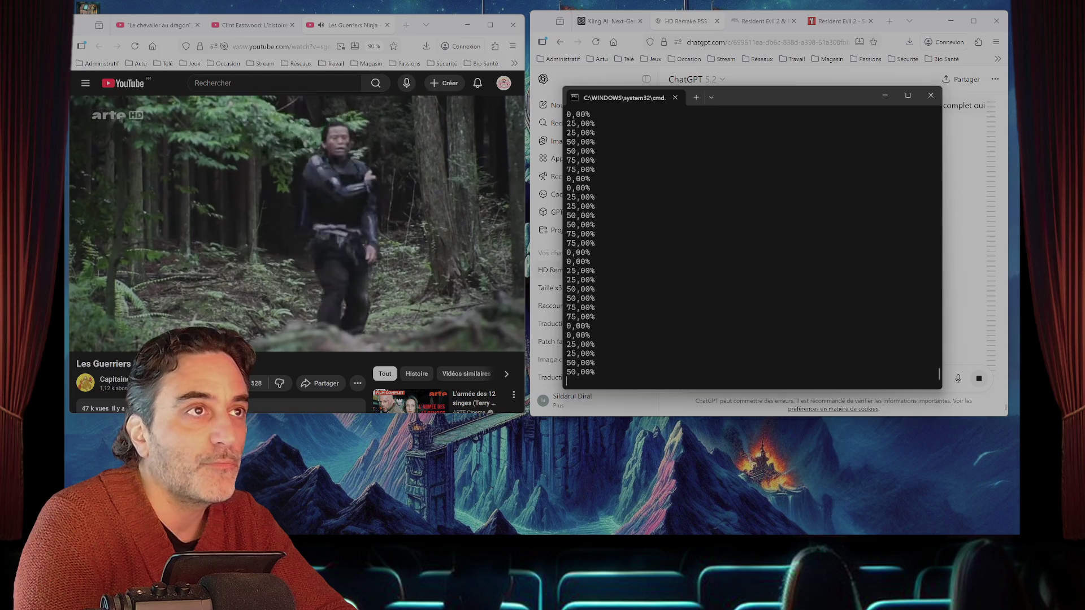
click(930, 95)
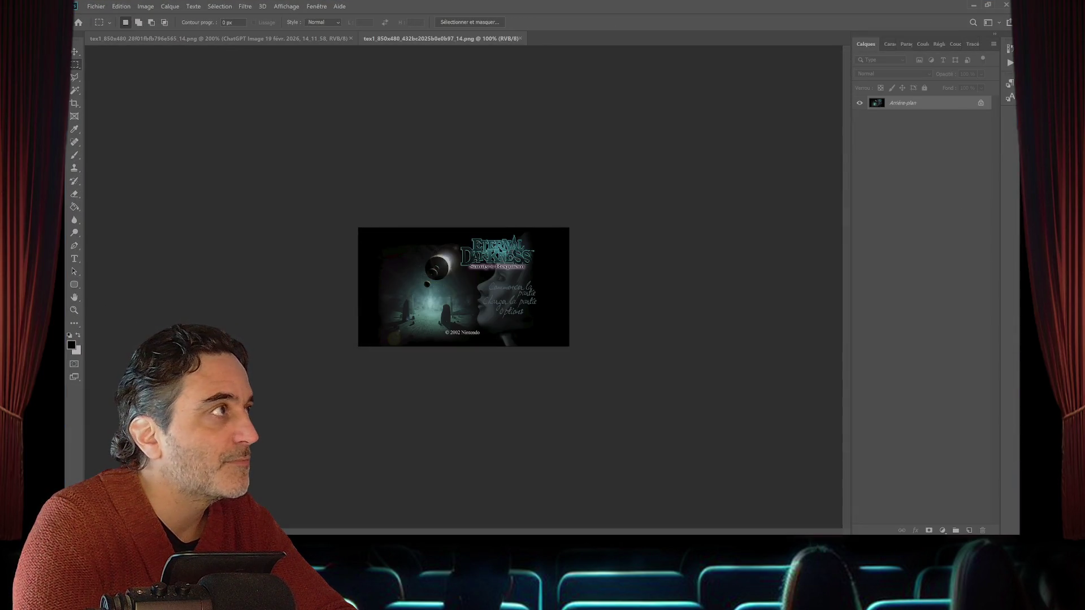
- Pick the Rectangular Marquee (M) and open Fichier > Importer et incorporer on Téléchargements
click(145, 6)
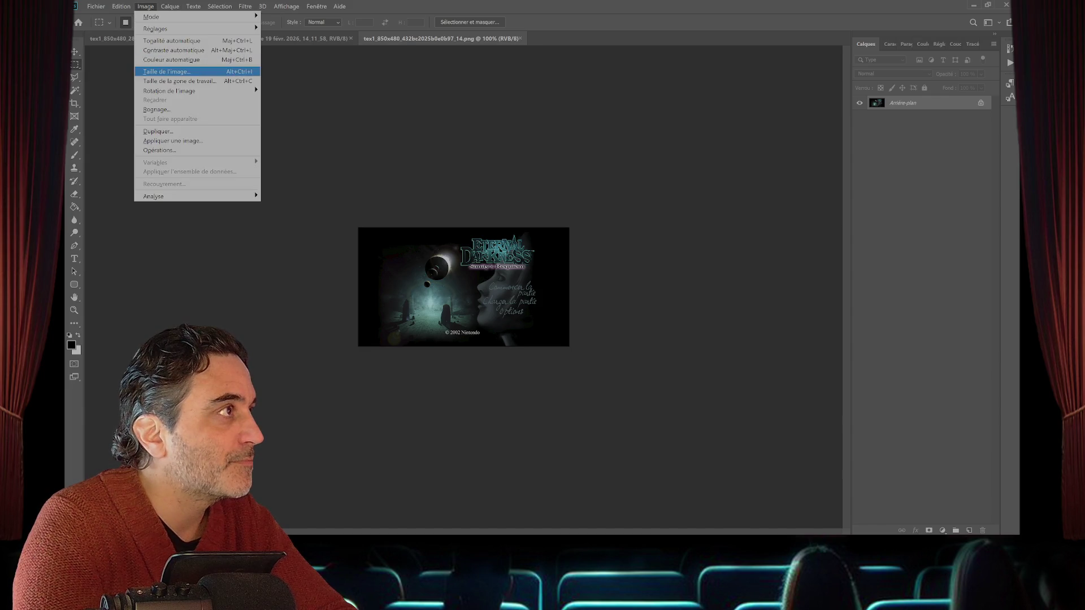
click(74, 297)
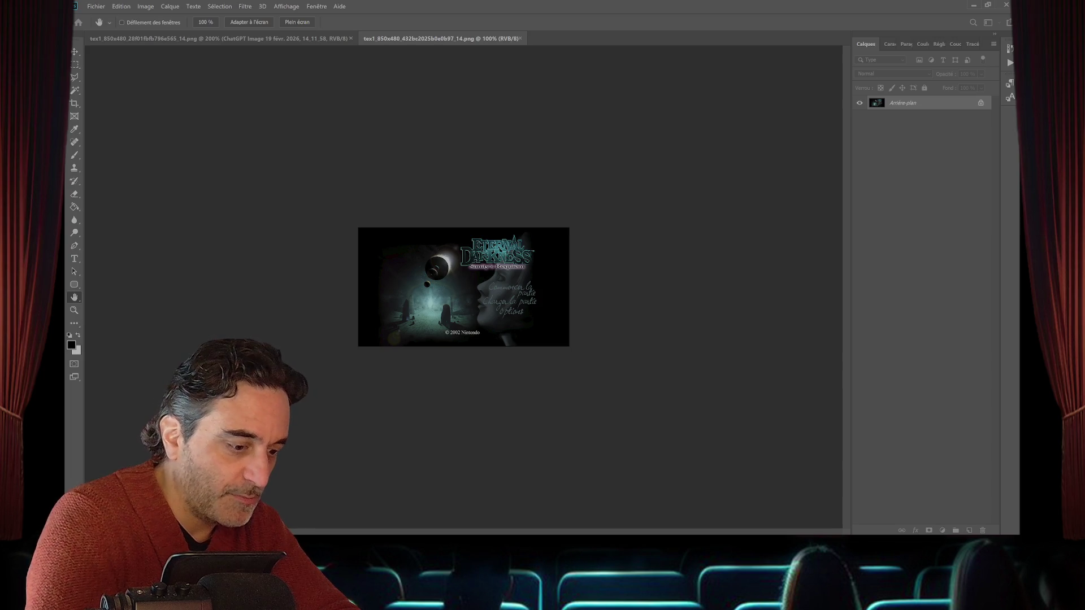
key(m)
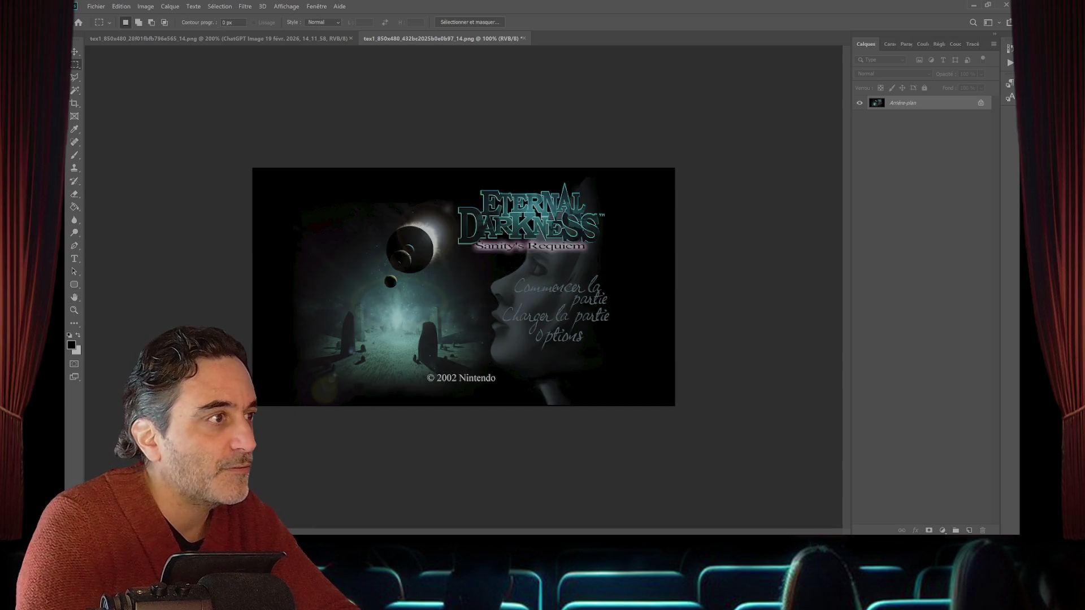
click(96, 6)
click(125, 185)
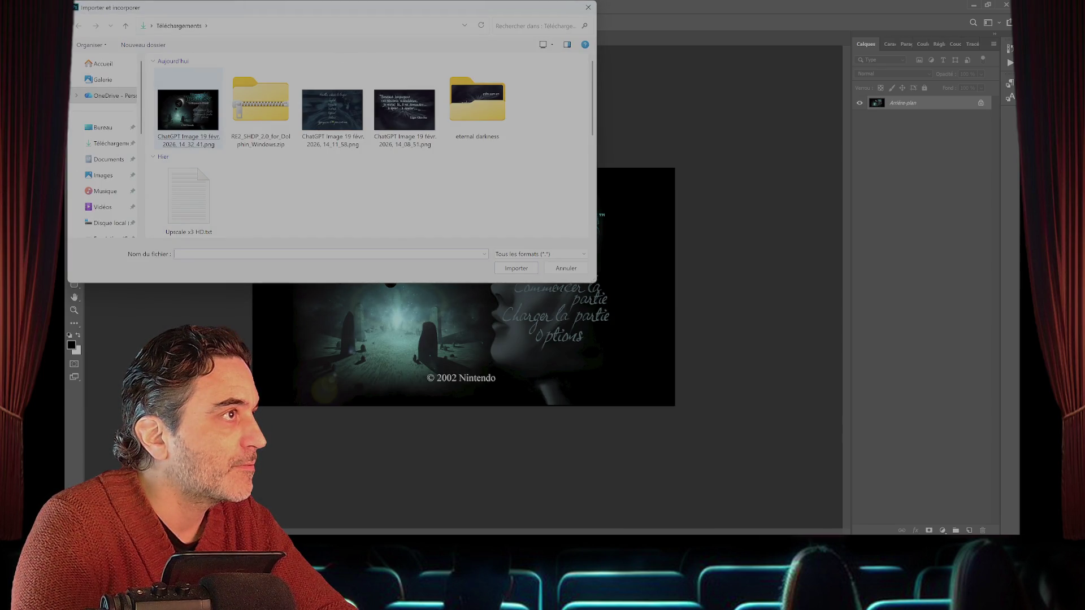
- Place the ChatGPT French title image and roughly position it over the original at reduced opacity
double_click(188, 96)
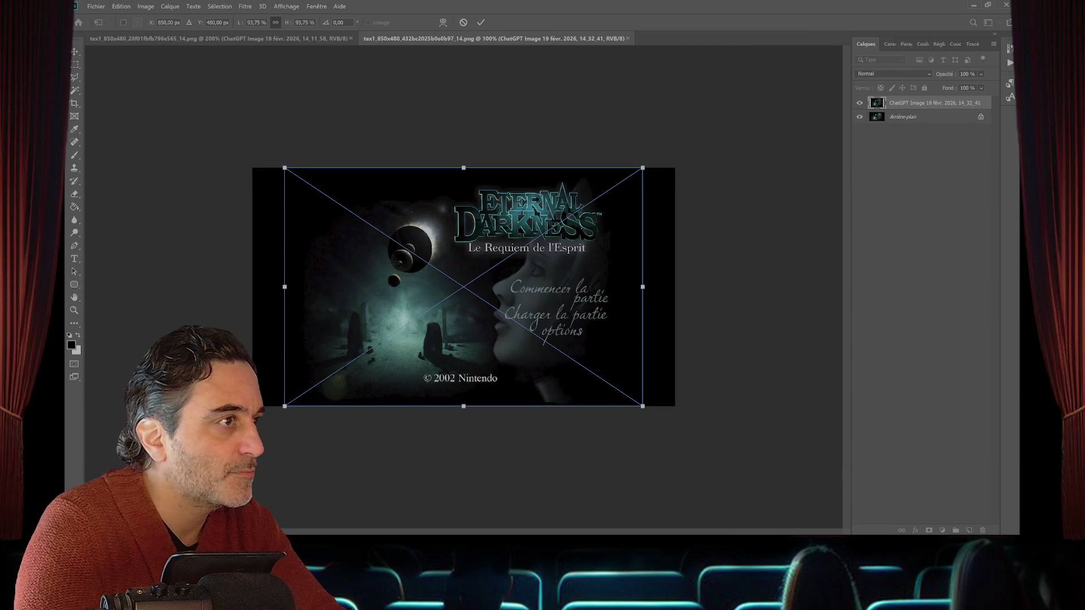
drag(463, 286, 428, 286)
click(981, 74)
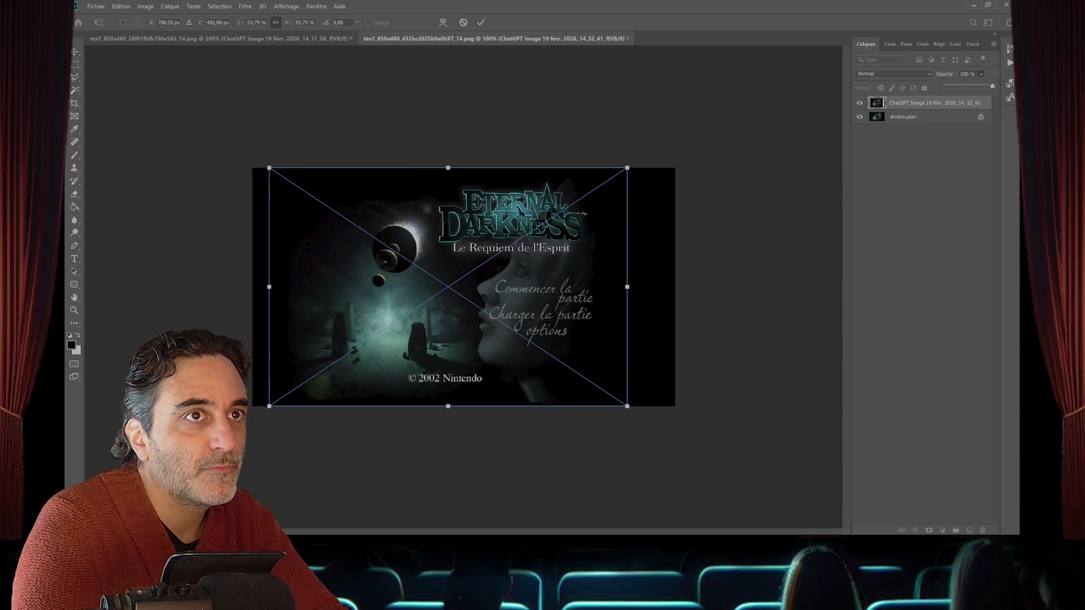
drag(482, 249, 529, 248)
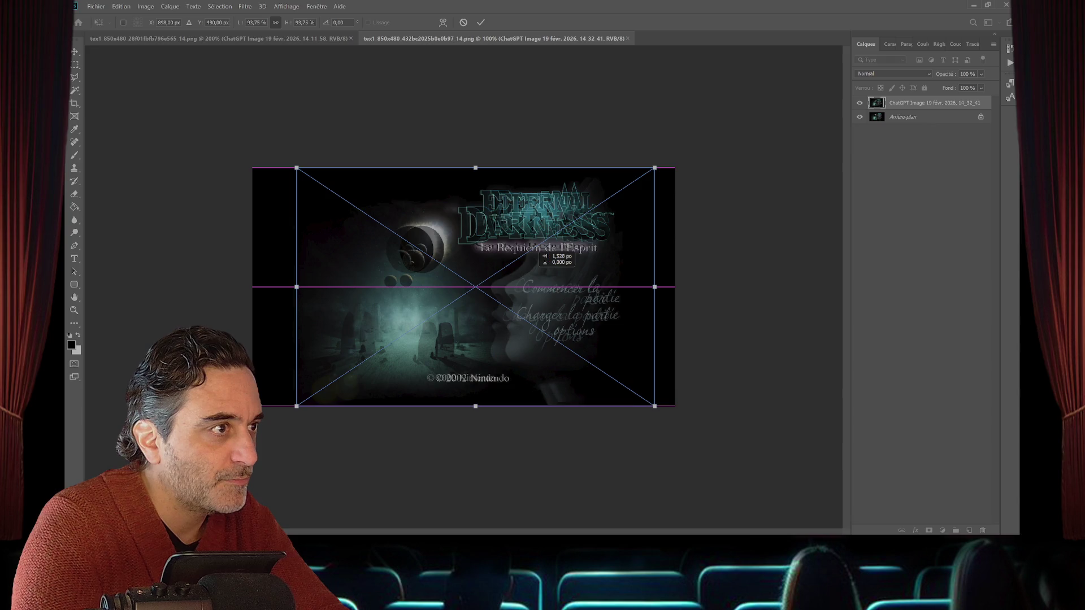
- Nudge the placed image five pixels left to match the original and commit the placement
key(Left)
key(Left)
key(Left)
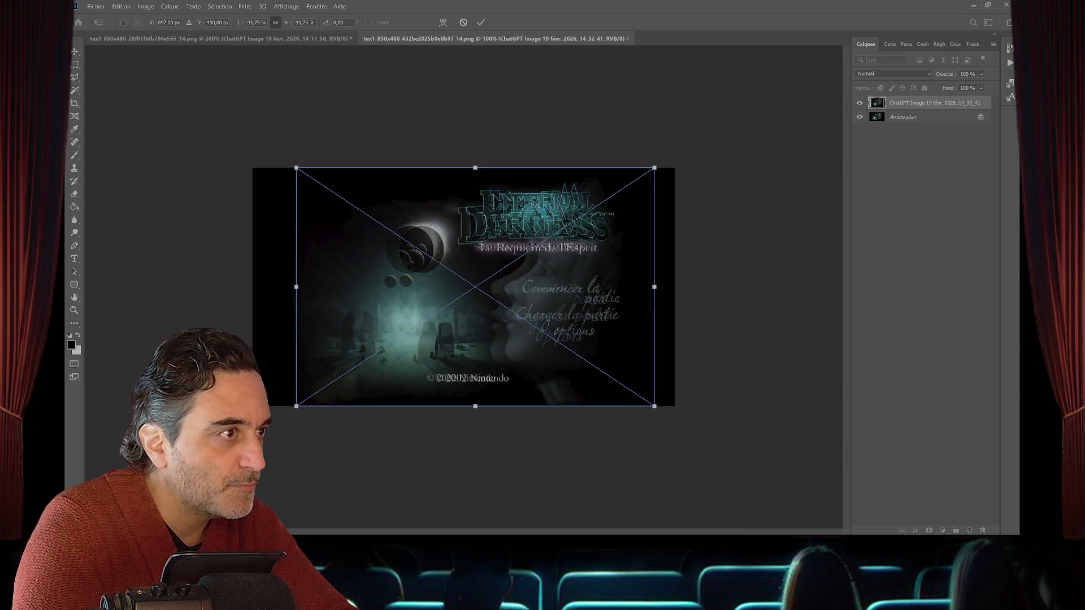
key(Left)
key(Left)
key(Left)
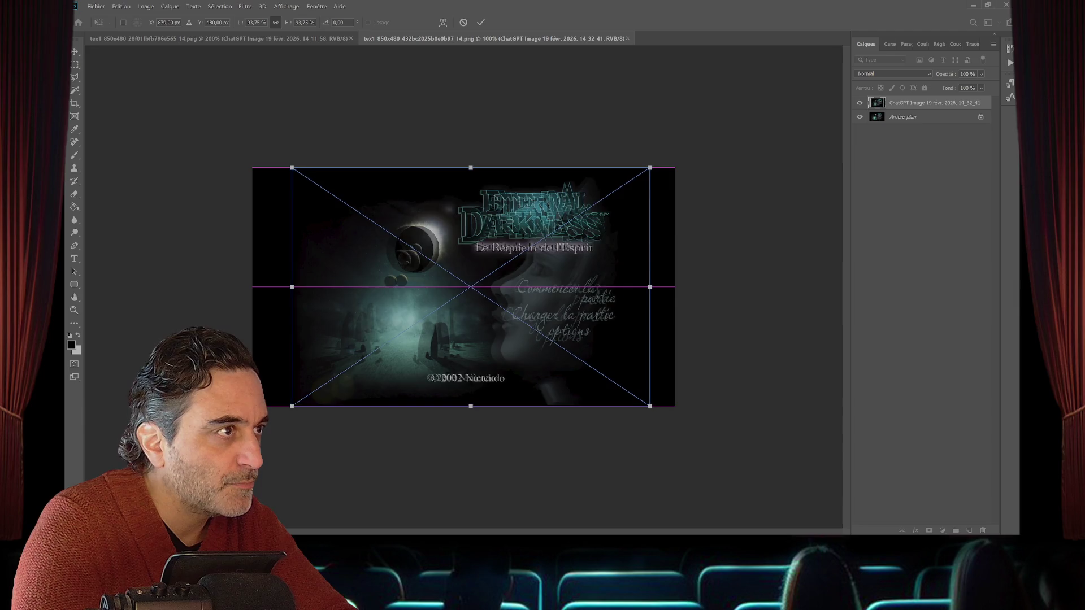
key(Left)
key(Left)
key(Left)
key(Left)
key(Left)
key(Left)
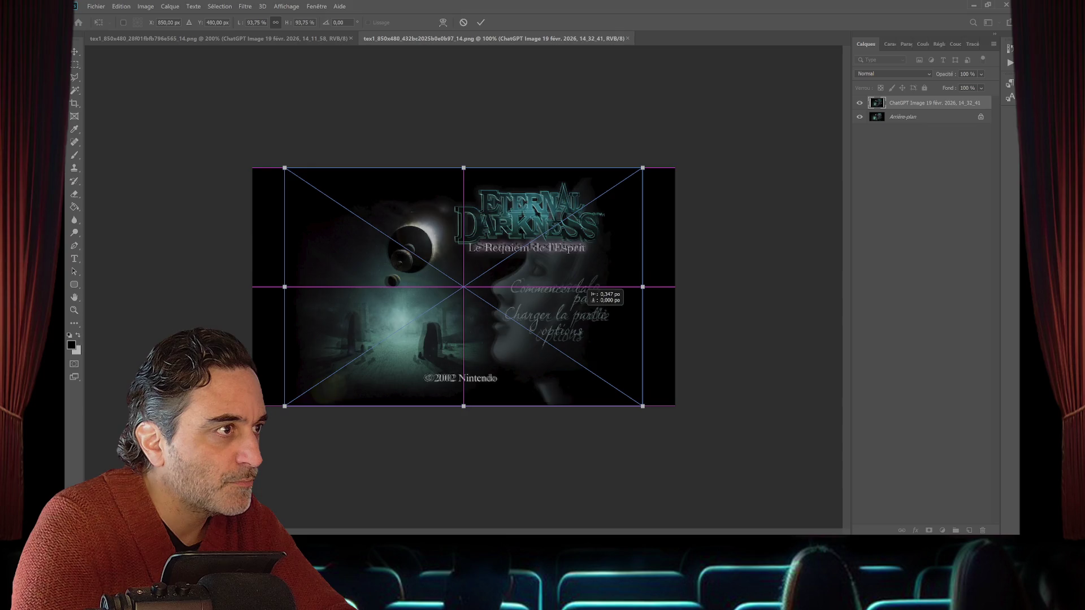
key(Left)
key(Left)
key(Left)
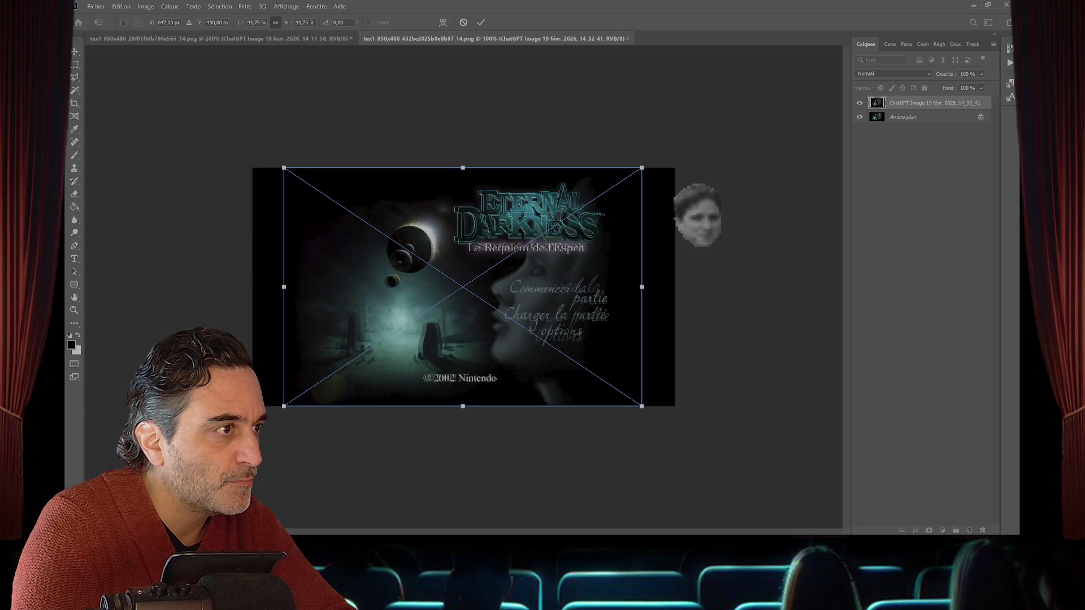
key(Left)
key(Left)
key(Left)
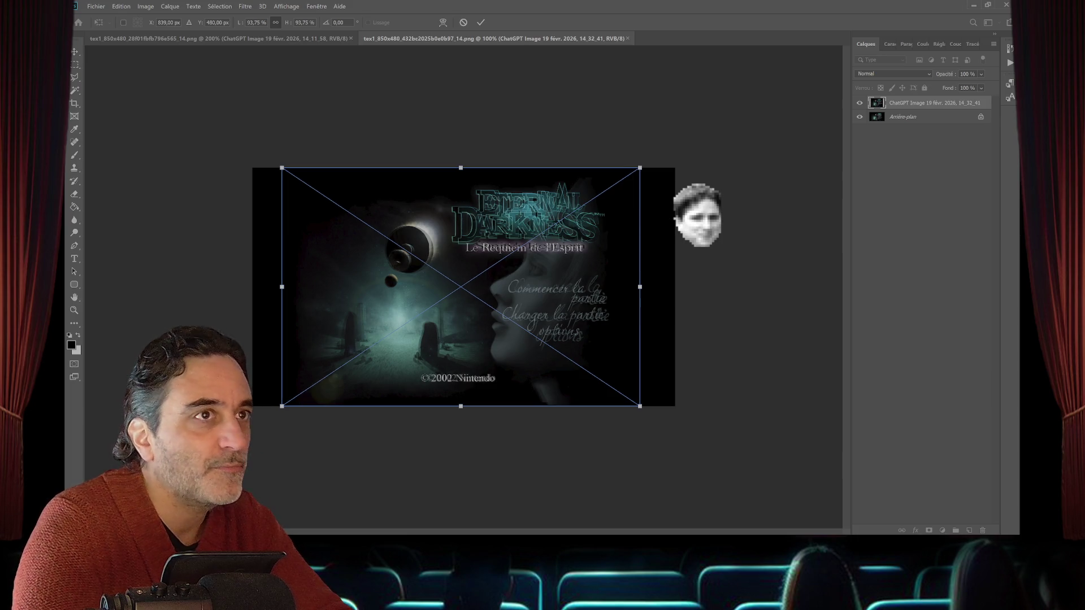
key(Return)
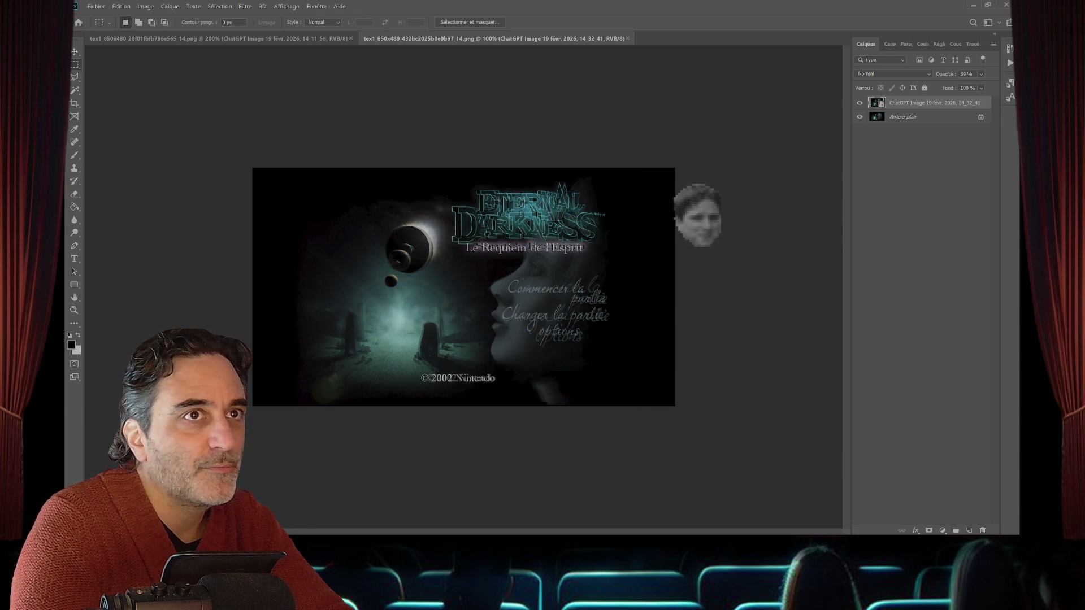
click(980, 74)
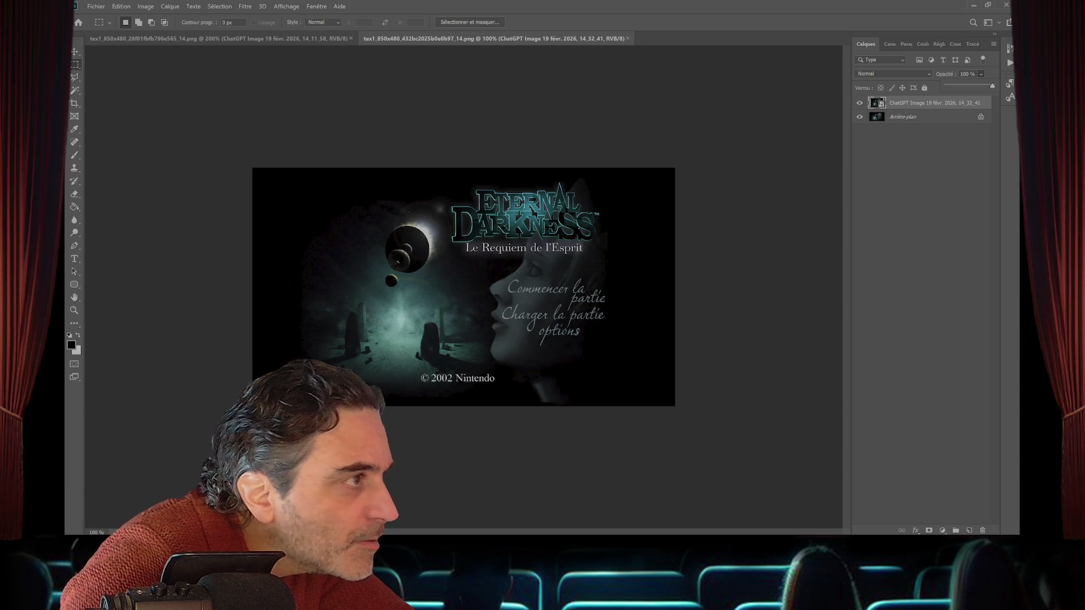
- Zoom to 200%, select the Spot Healing Brush, and rasterize the French title layer
key(z)
key(ctrl+plus)
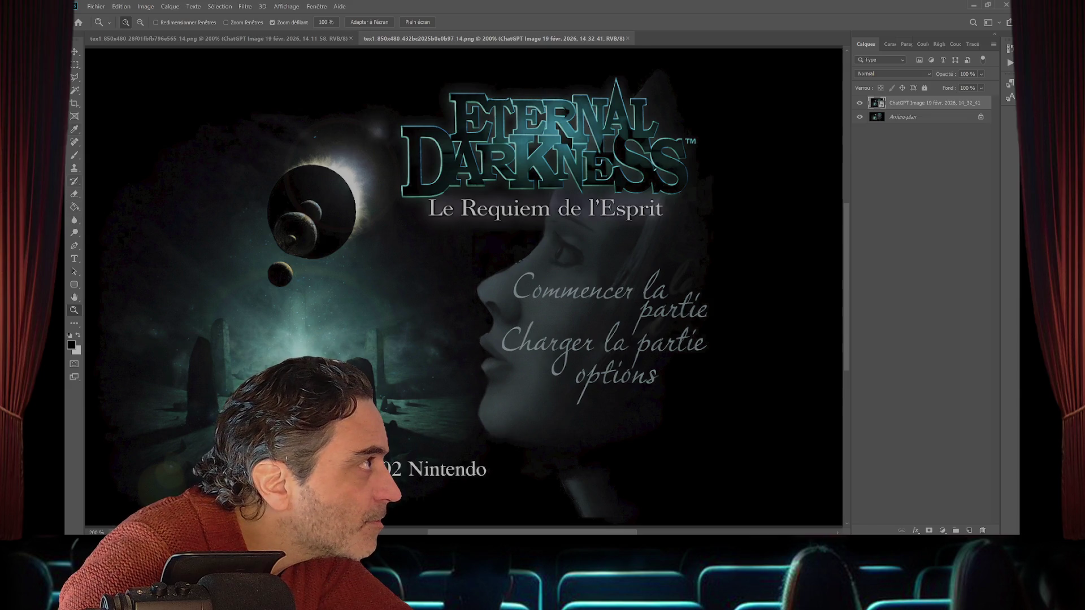
click(74, 141)
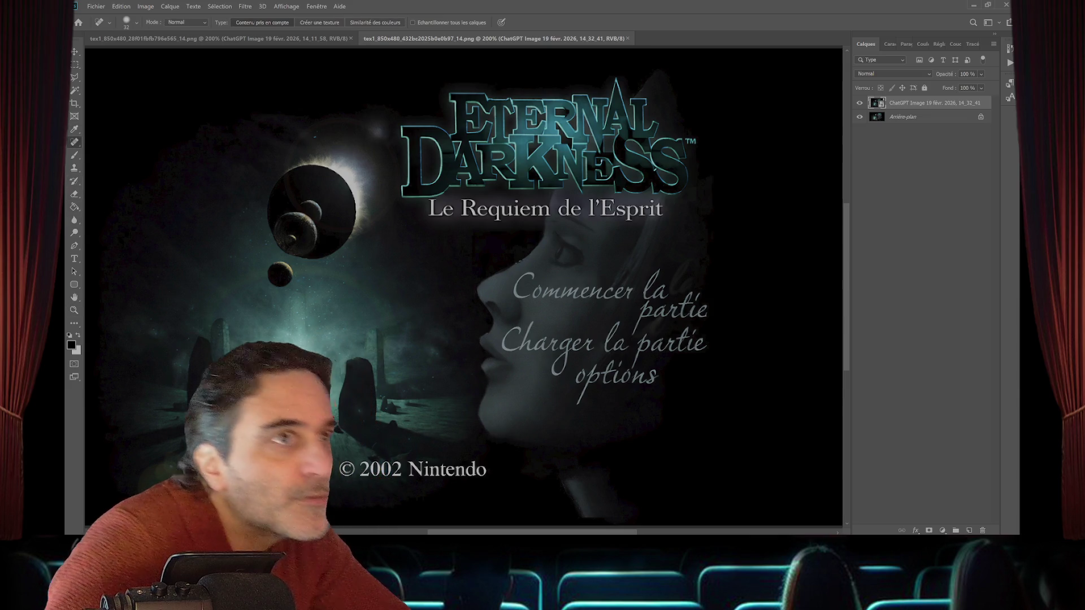
right_click(933, 102)
click(882, 271)
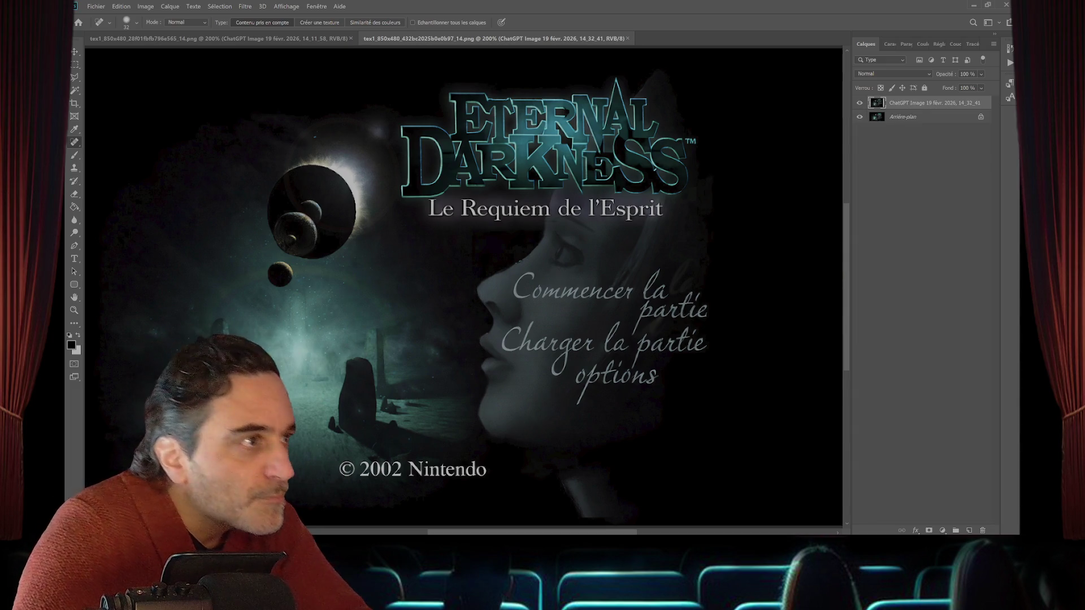
- Set the healing brush size to 7 px and return the view to 100%
click(136, 23)
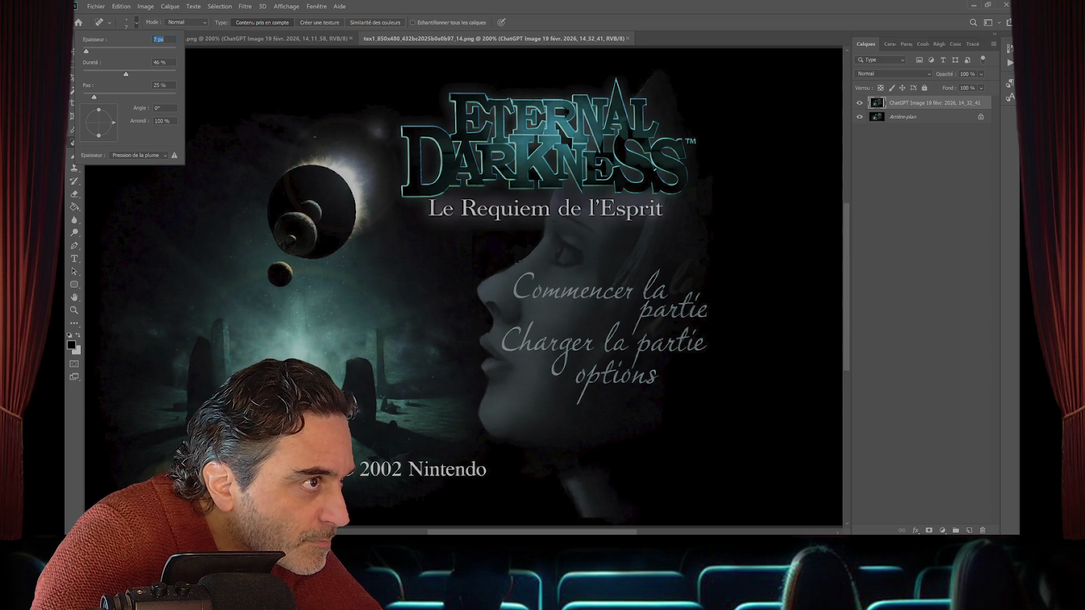
key(Return)
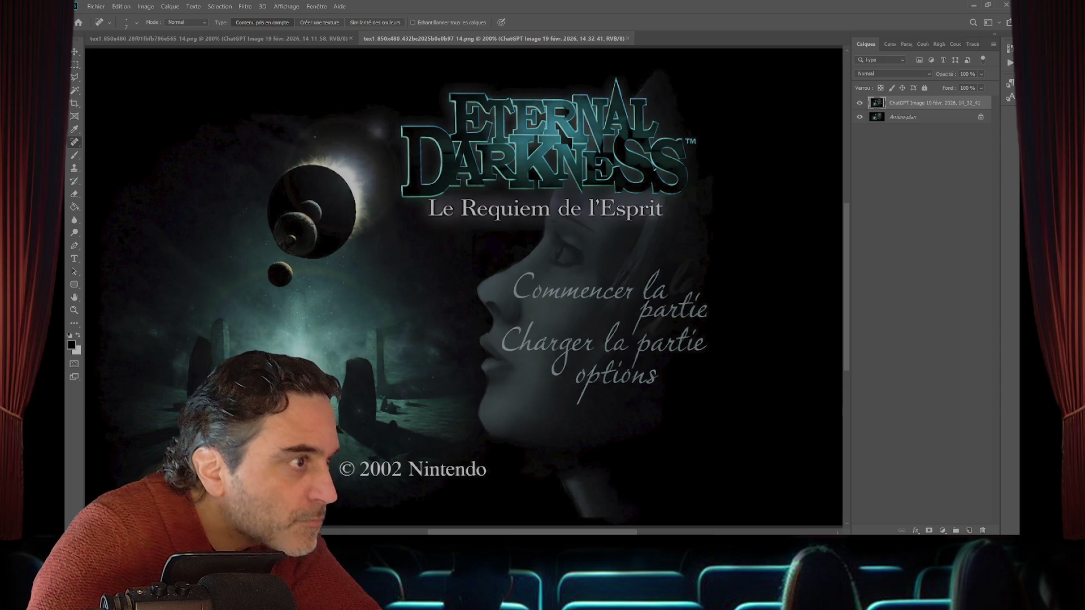
scroll(463, 282, down, 2)
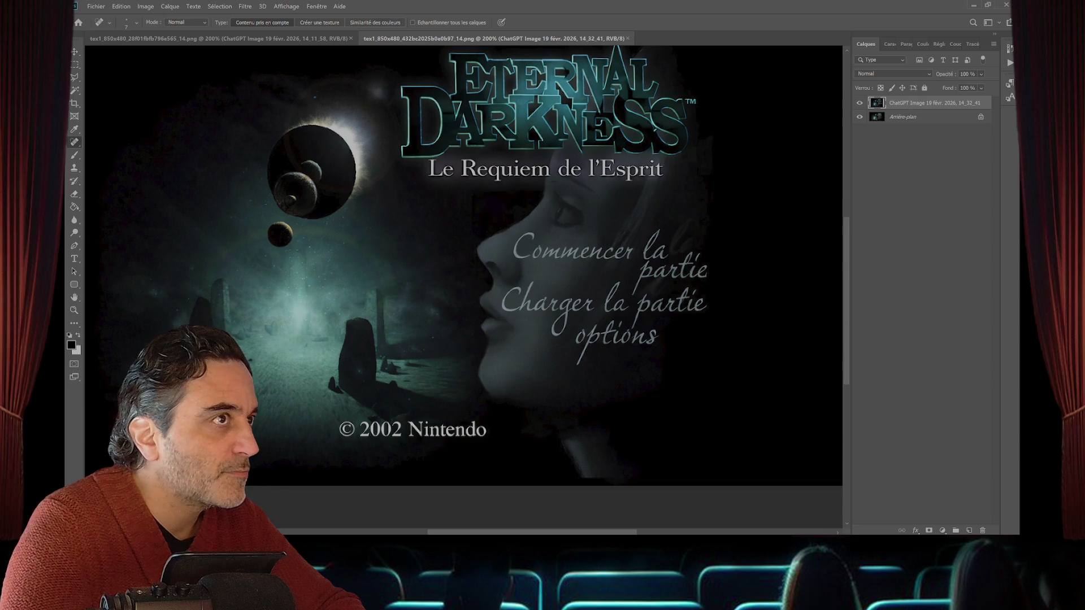
key(z)
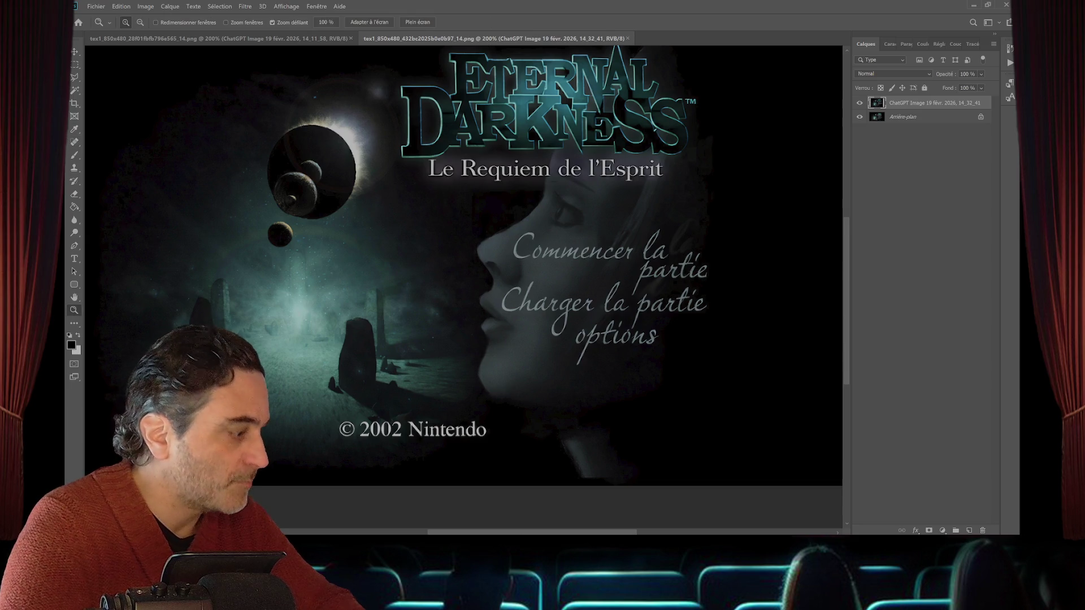
key(ctrl+1)
scroll(486, 243, up, 3)
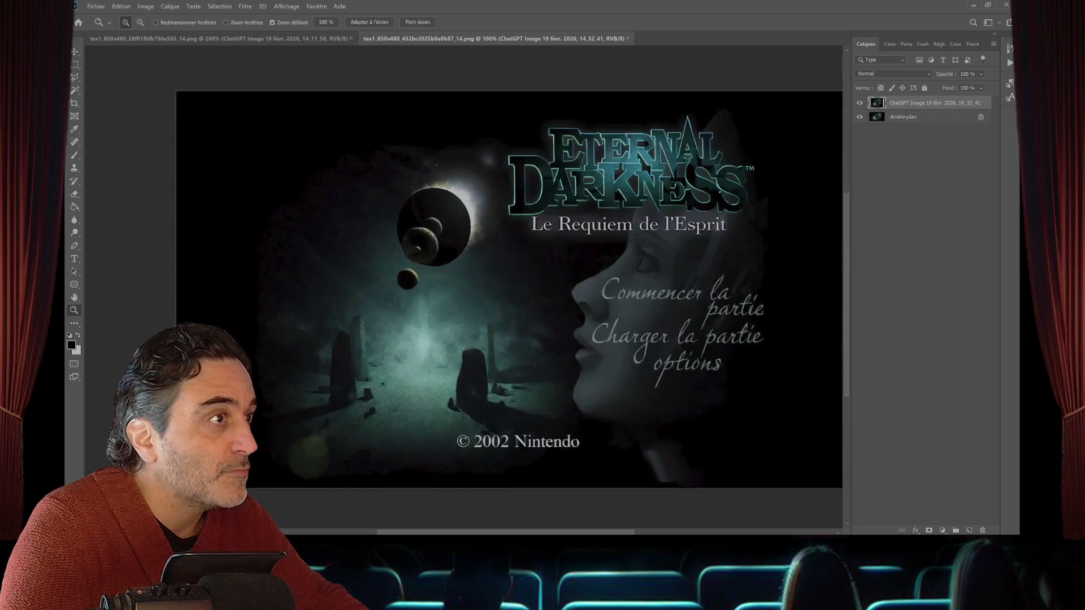
scroll(486, 243, down, 3)
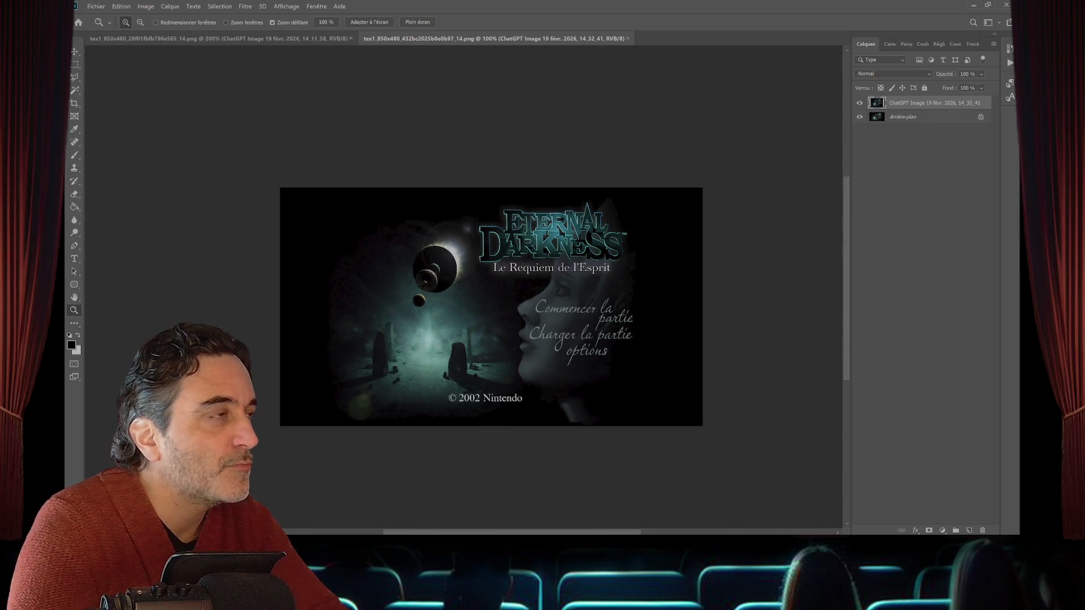
key(alt+f)
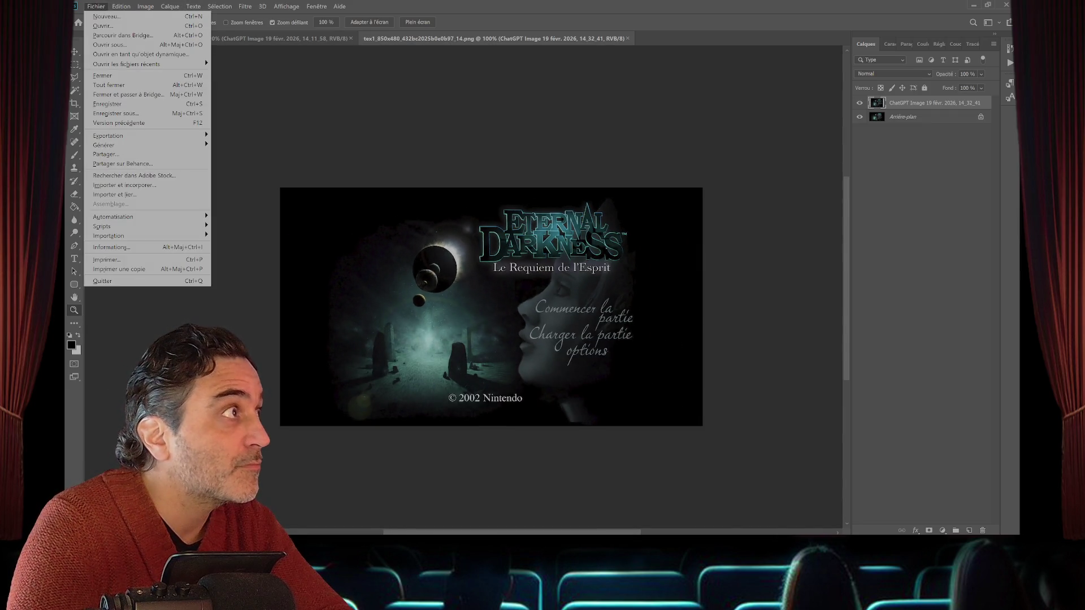
key(Escape)
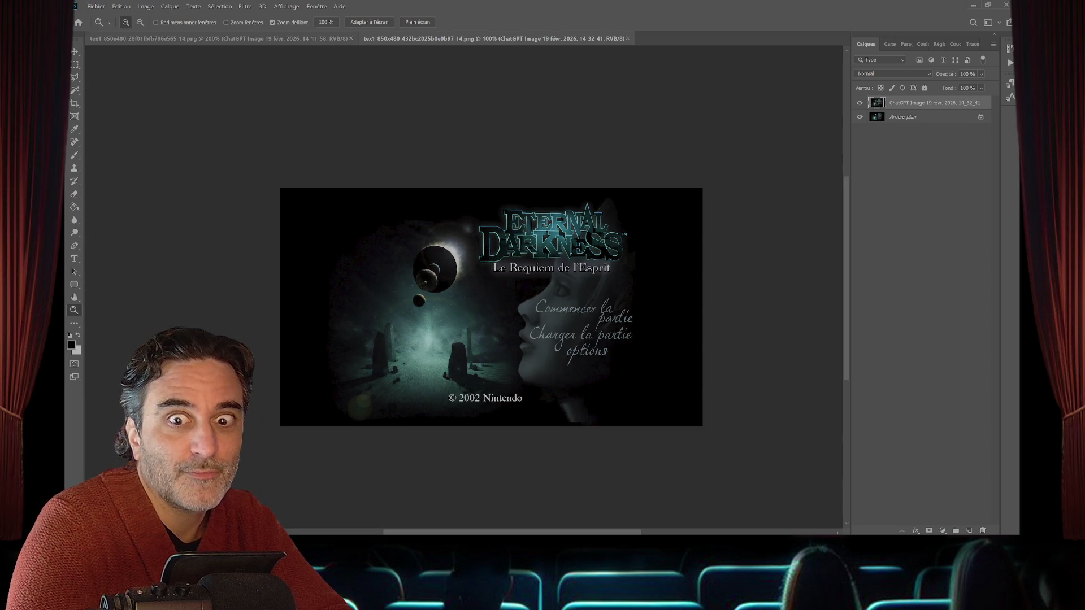
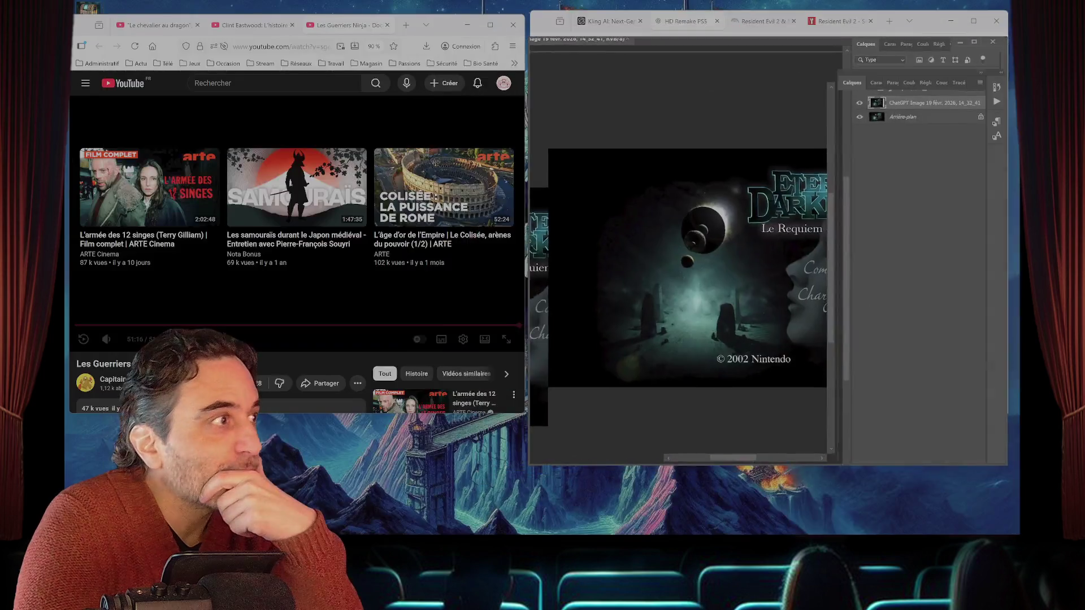
- Close the YouTube tab and maximize Photoshop showing the Eternal Darkness title-screen texture
key(ctrl+w)
key(ctrl+shift+Tab)
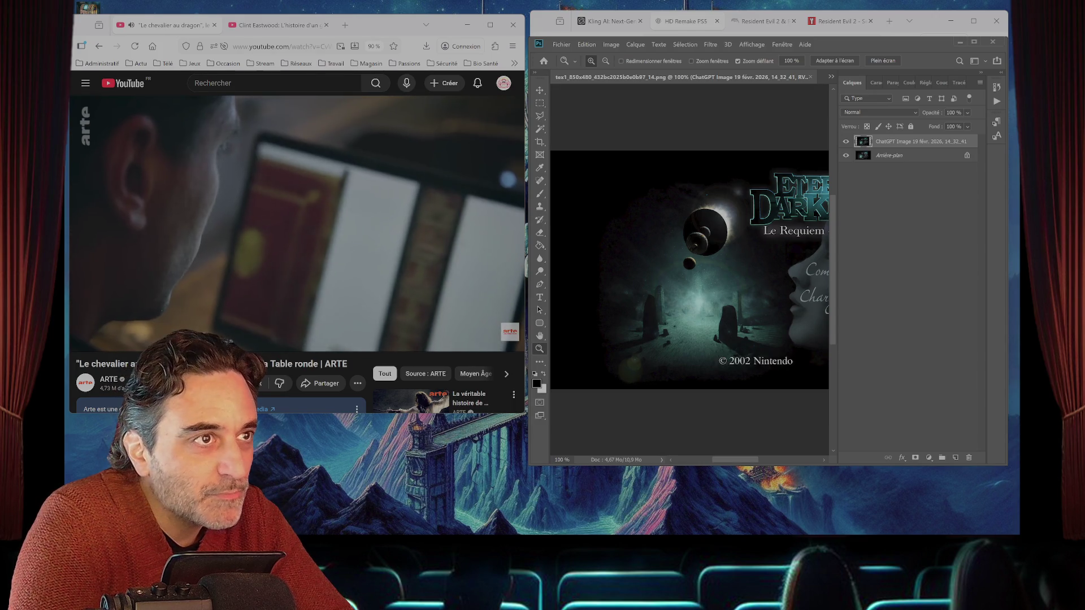
scroll(689, 270, right, 2)
scroll(689, 270, right, 3)
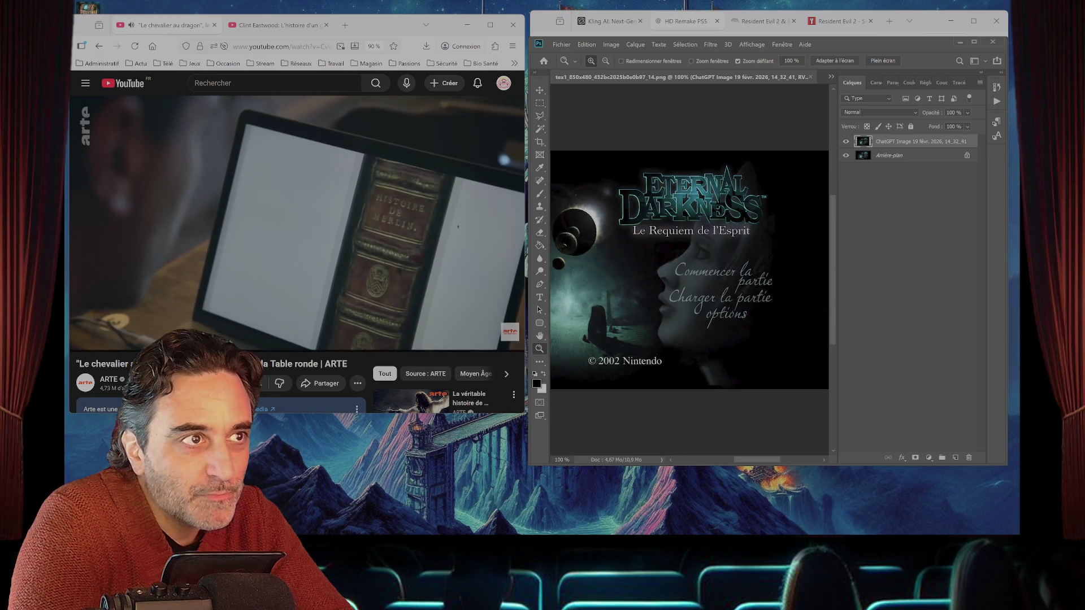
scroll(689, 270, left, 1)
scroll(689, 270, left, 2)
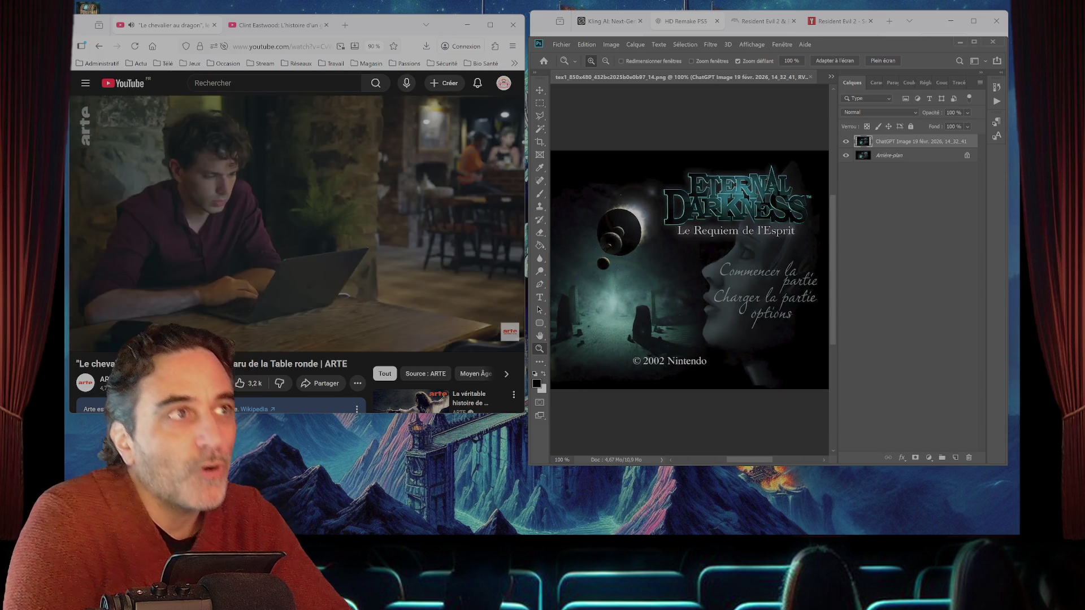
click(974, 41)
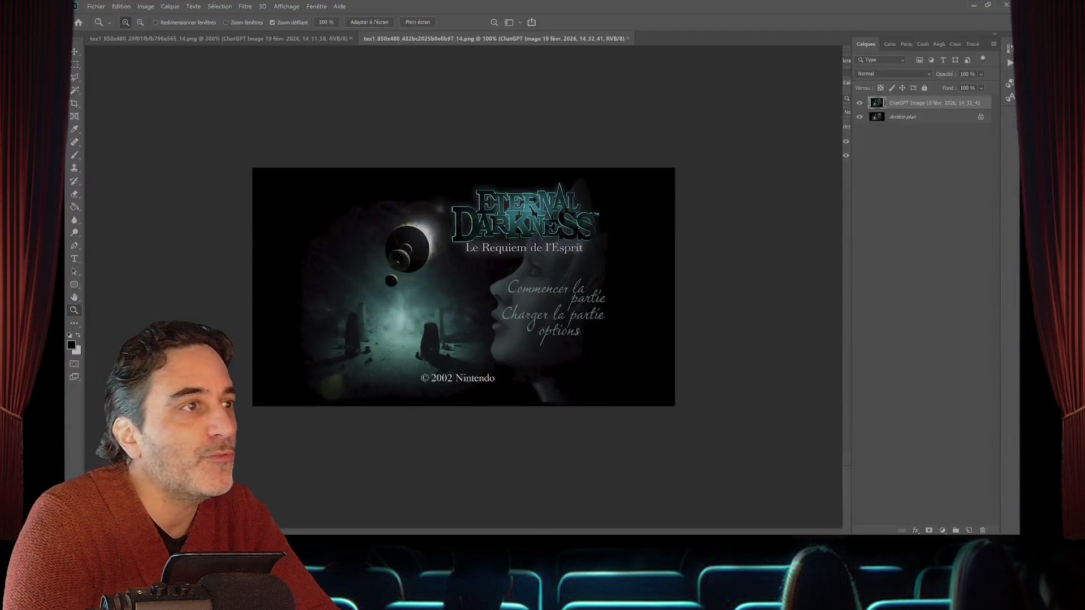
- Merge the ChatGPT image layer into the title-screen background, keeping the document open
key(m)
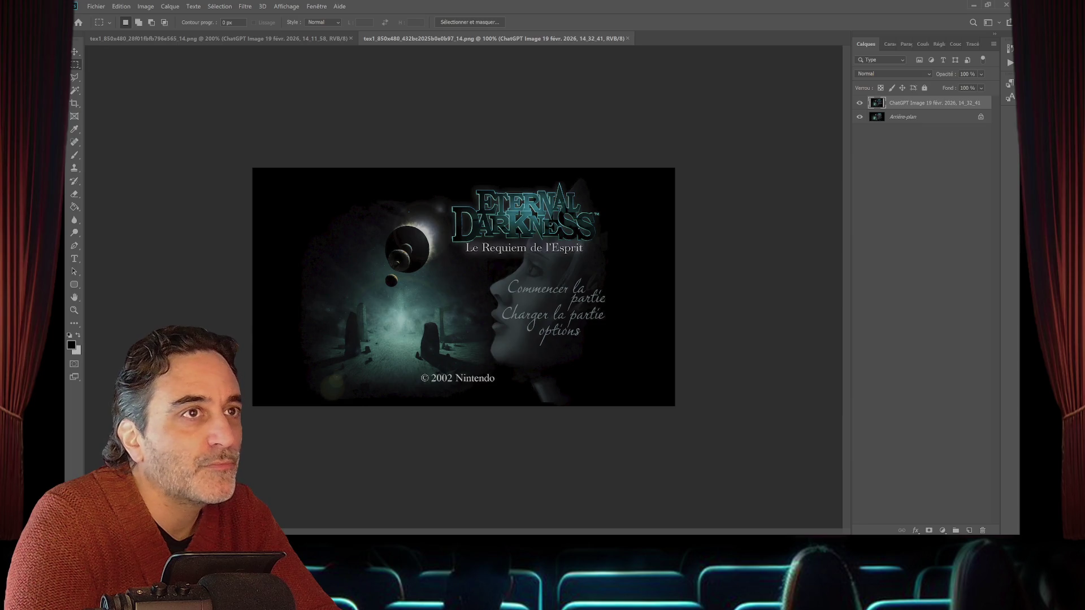
right_click(932, 103)
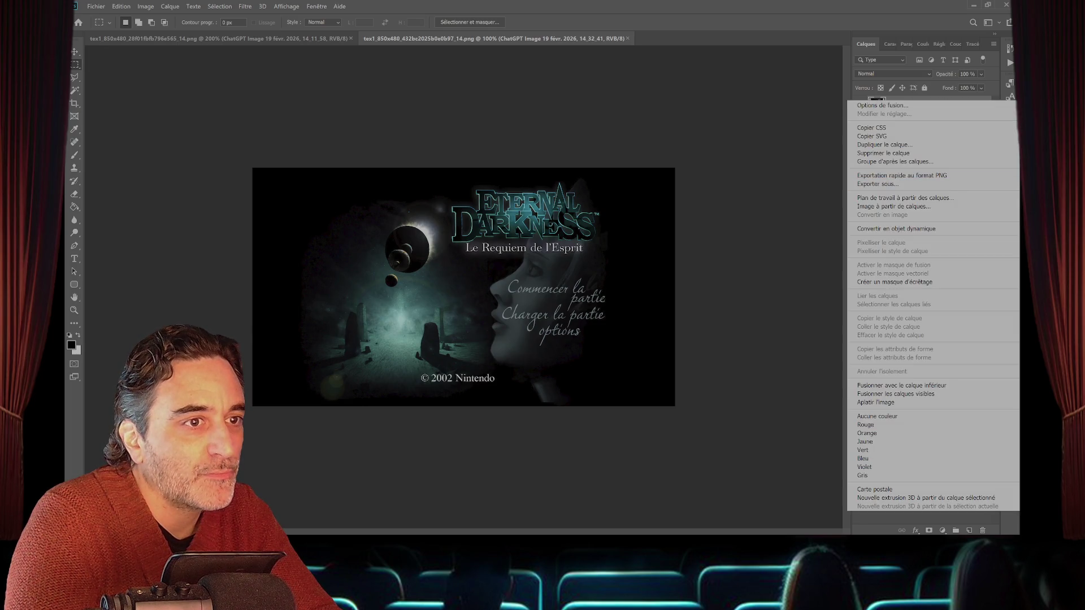
click(896, 394)
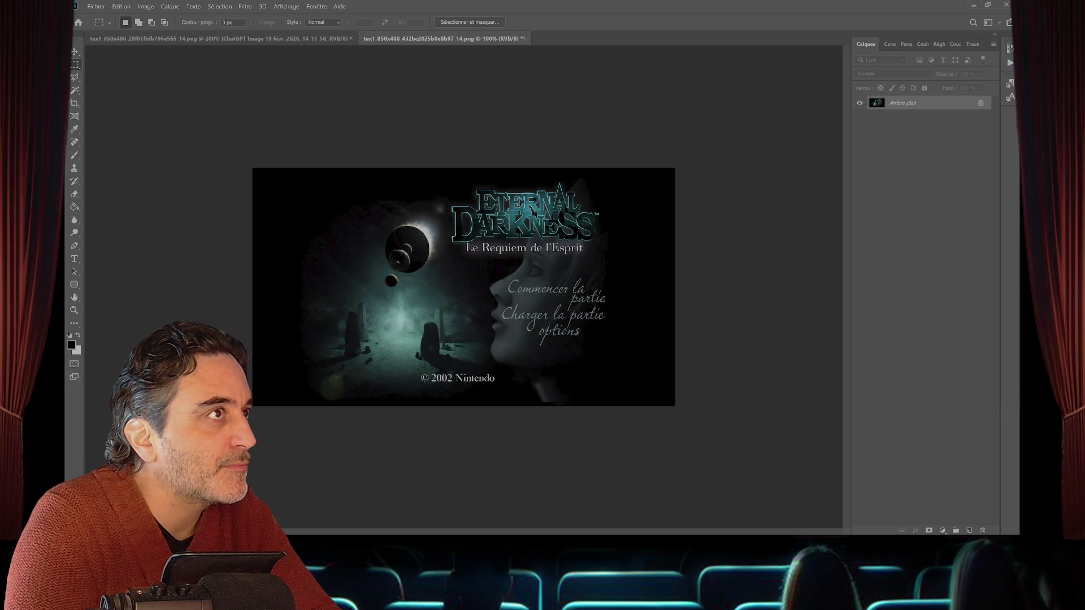
key(ctrl+q)
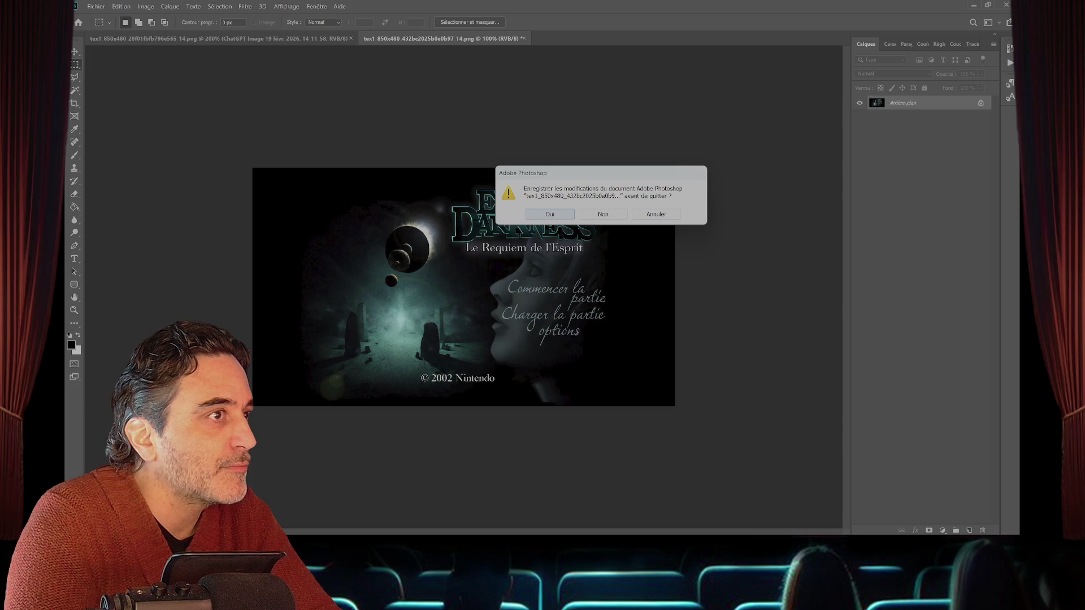
click(656, 214)
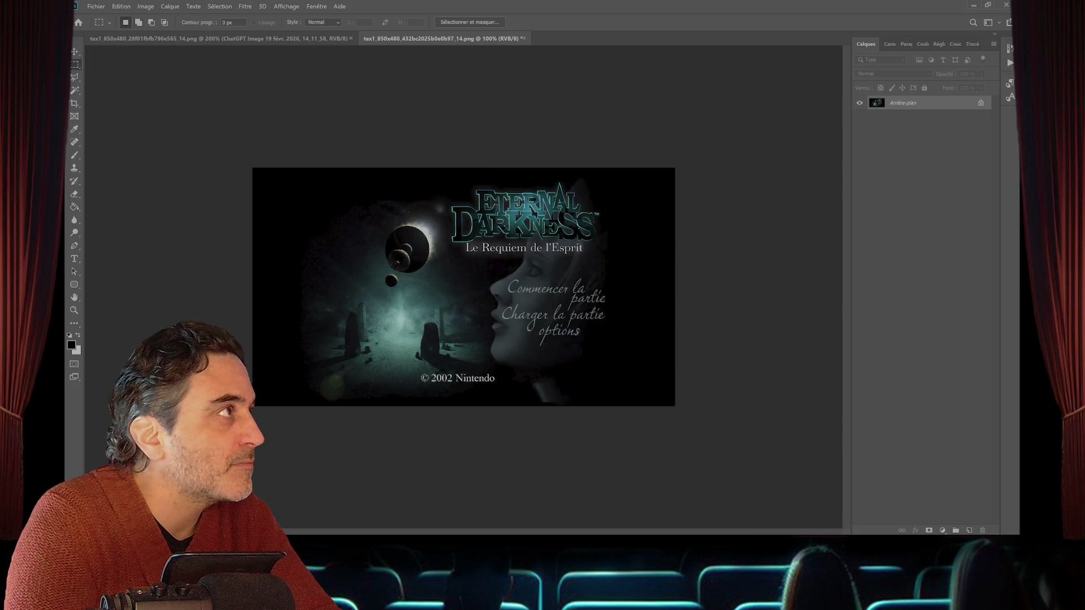
- Unlock Arrière-plan into Calque 0 and flip the image with Symétrie axe vertical
click(145, 6)
click(120, 6)
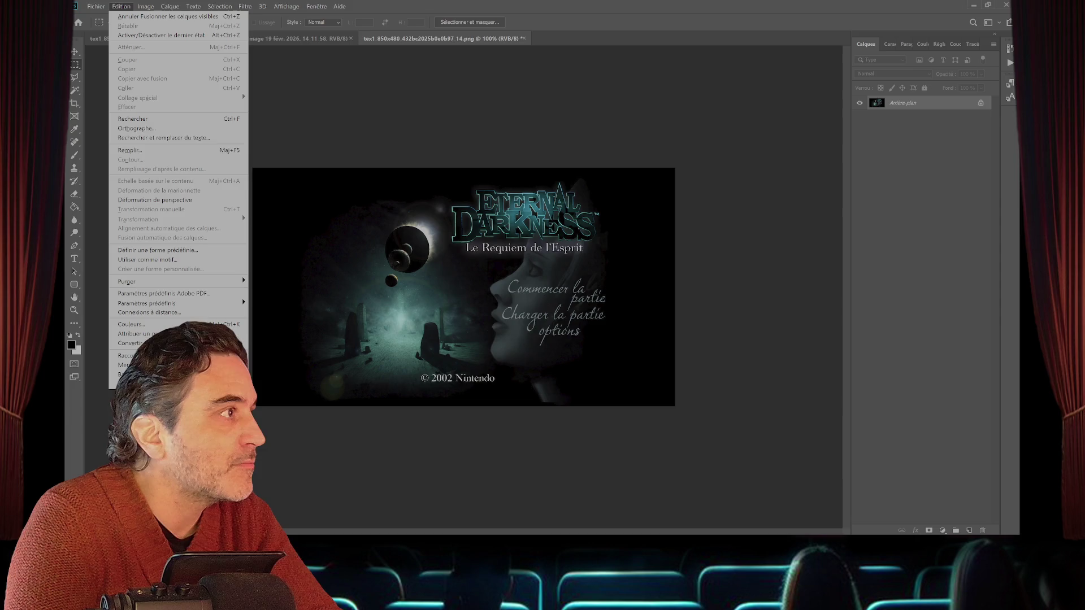
click(980, 102)
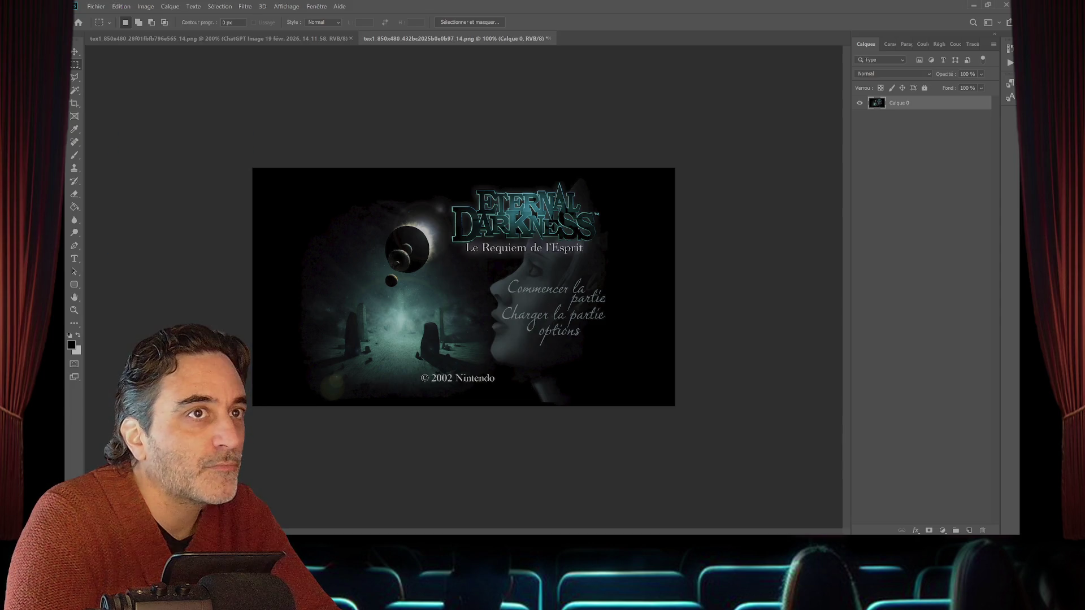
click(145, 6)
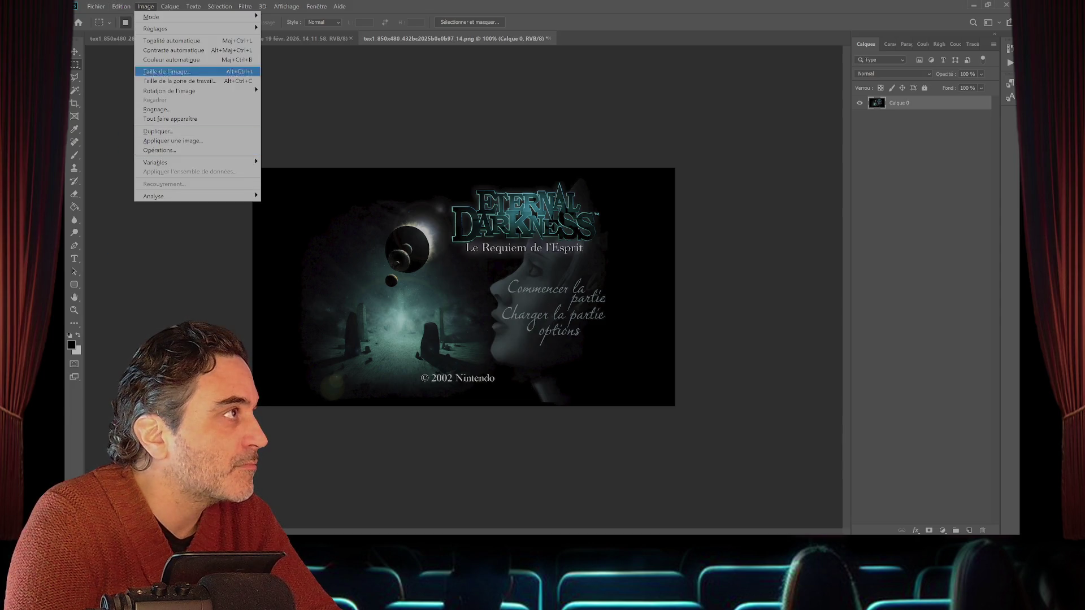
mouse_move(121, 6)
mouse_move(170, 219)
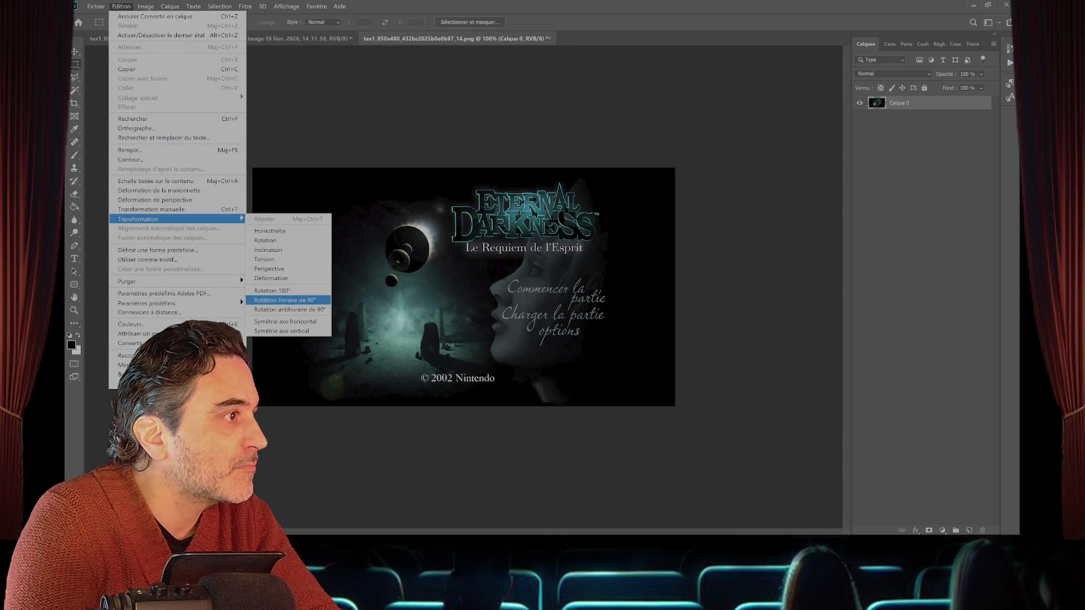
click(294, 331)
- Save the flipped title-screen texture, close it and hide Photoshop
key(ctrl+s)
key(Return)
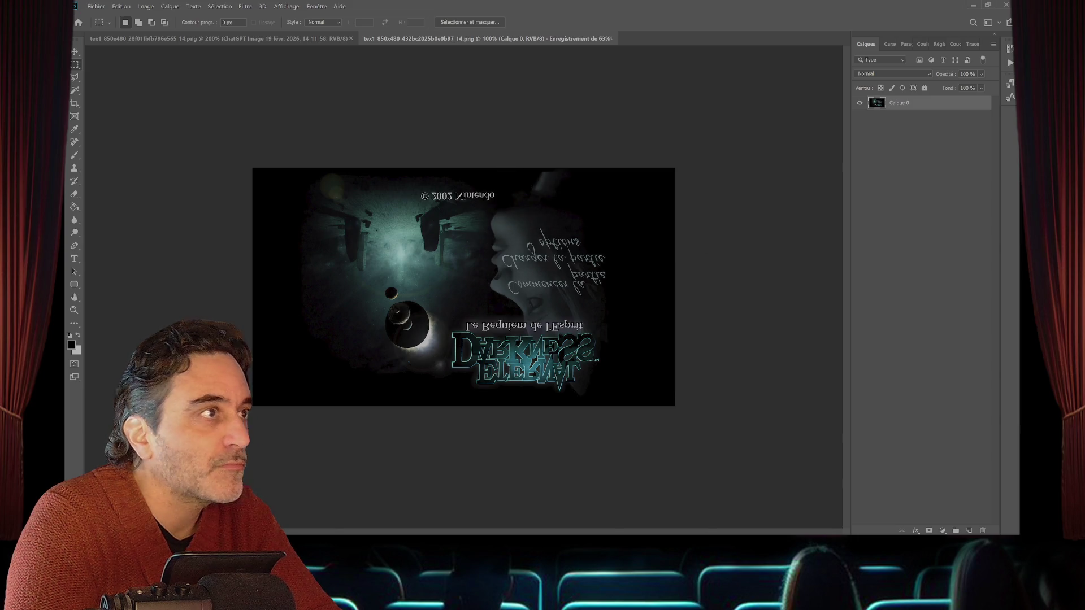
key(ctrl+w)
key(ctrl+q)
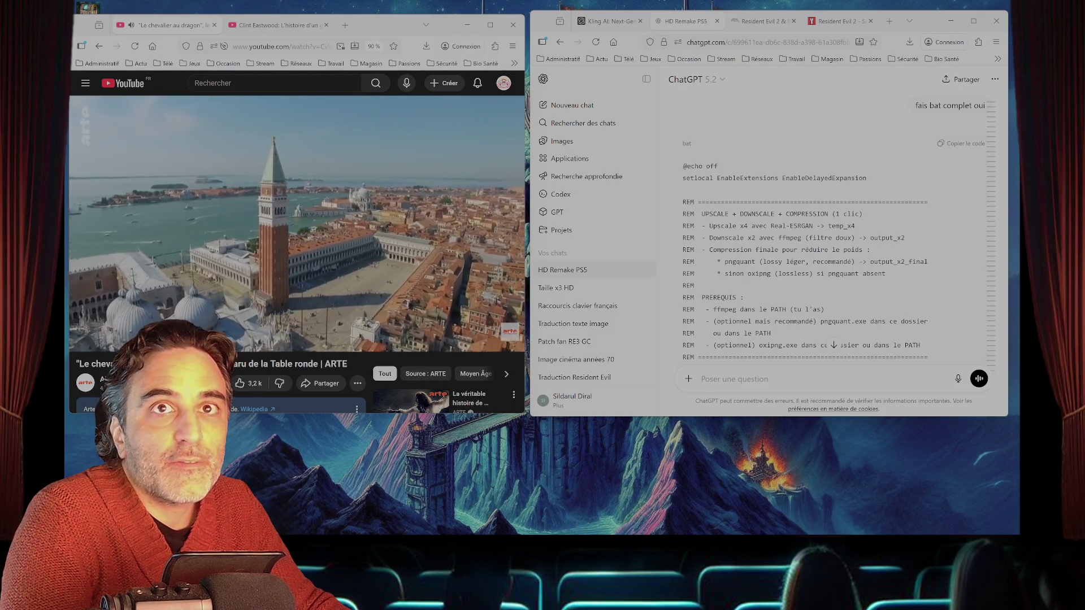
- Preview text1_850x480 PNG in Photos, zoom in, then close the viewer
key(Return)
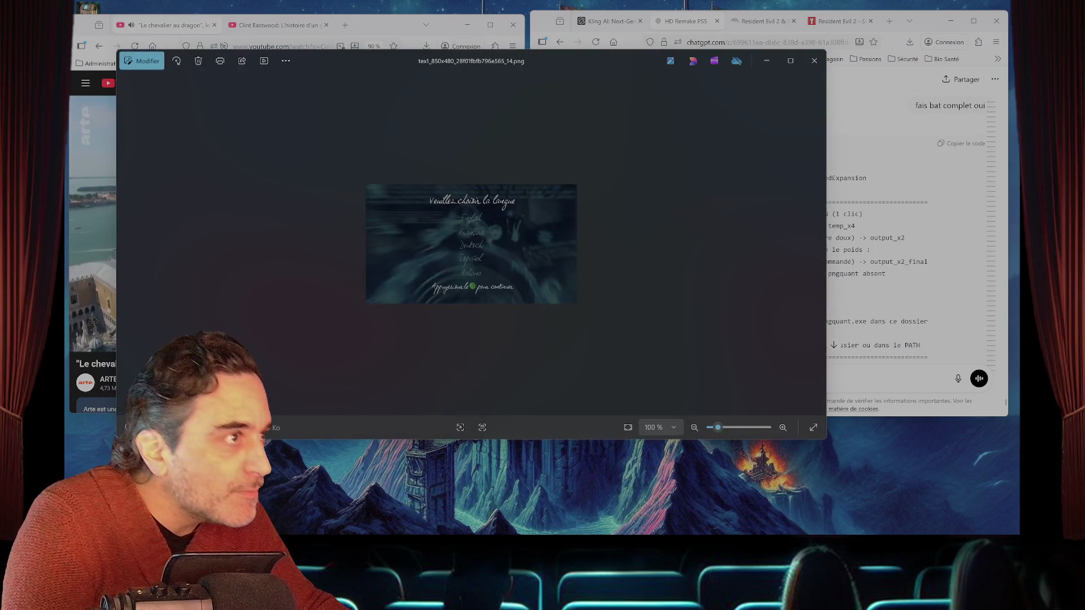
scroll(470, 244, up, 3)
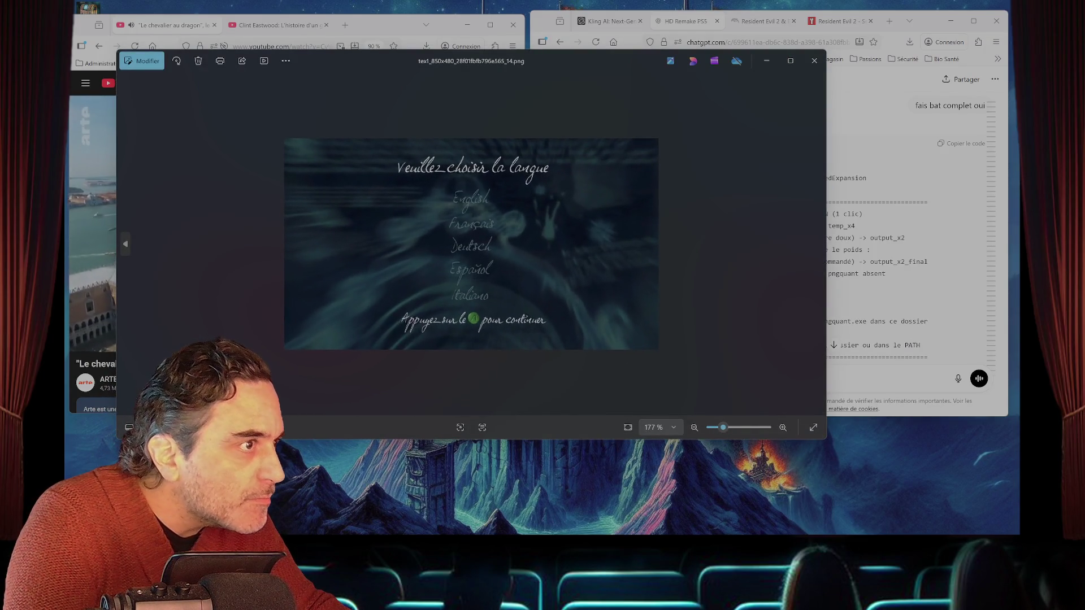
key(Escape)
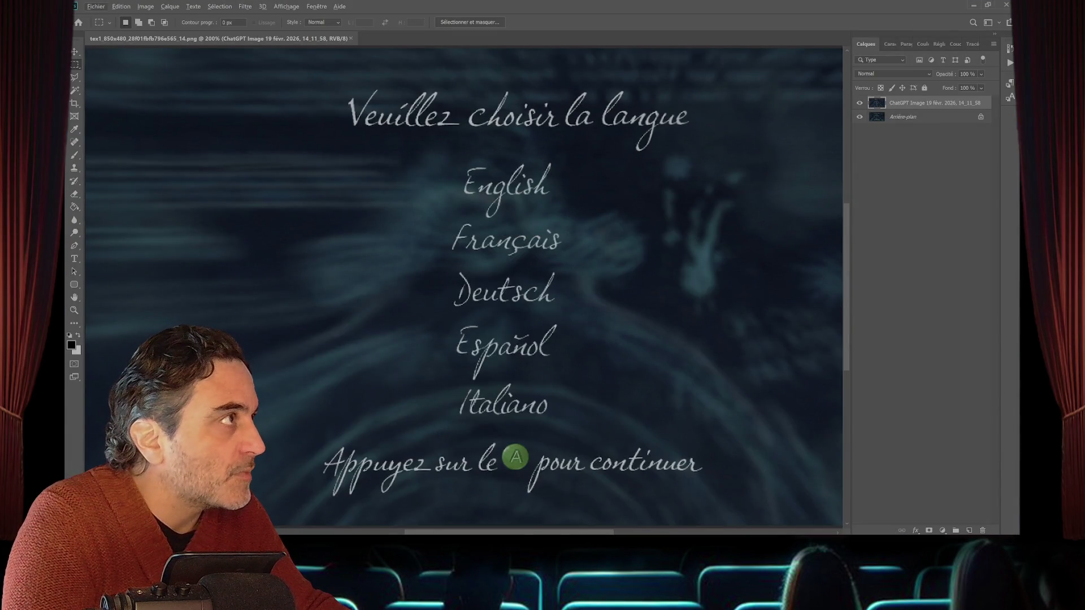
- Zoom the language-selection texture to 100% and merge all visible layers
key(z)
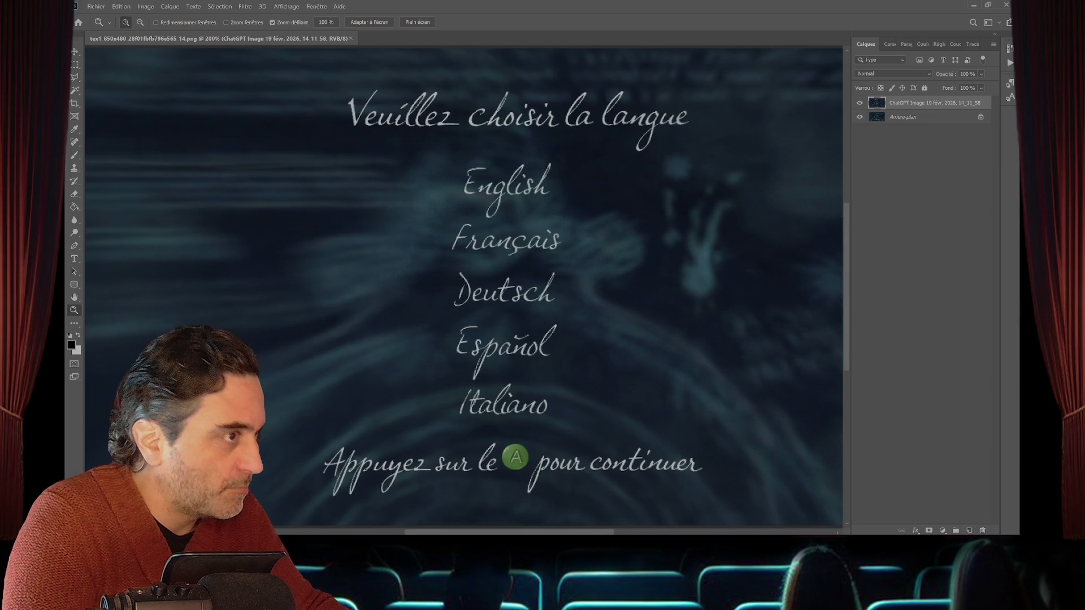
key(ctrl+minus)
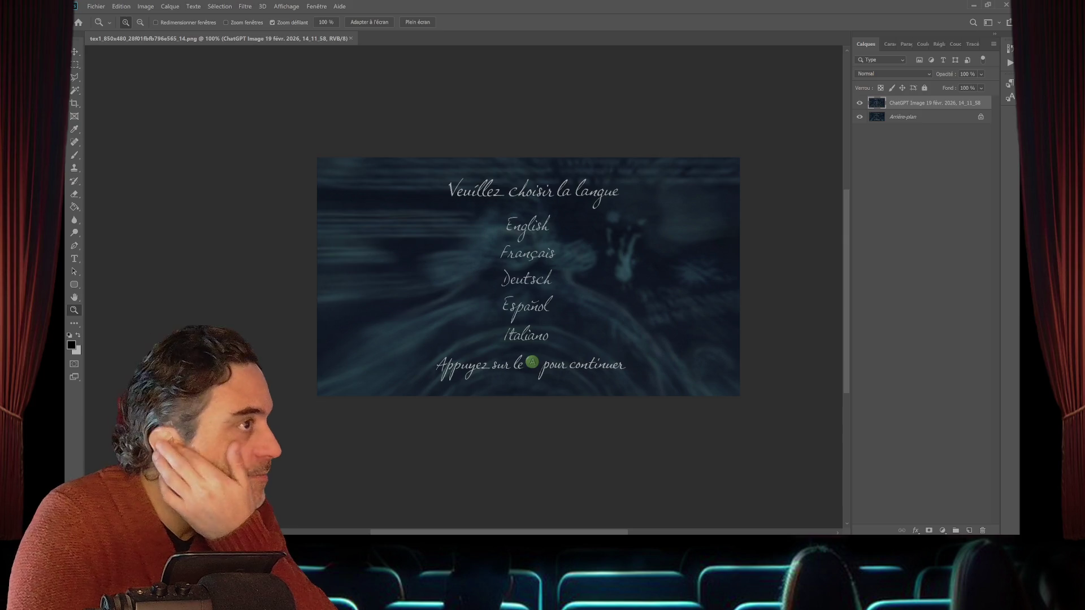
right_click(879, 116)
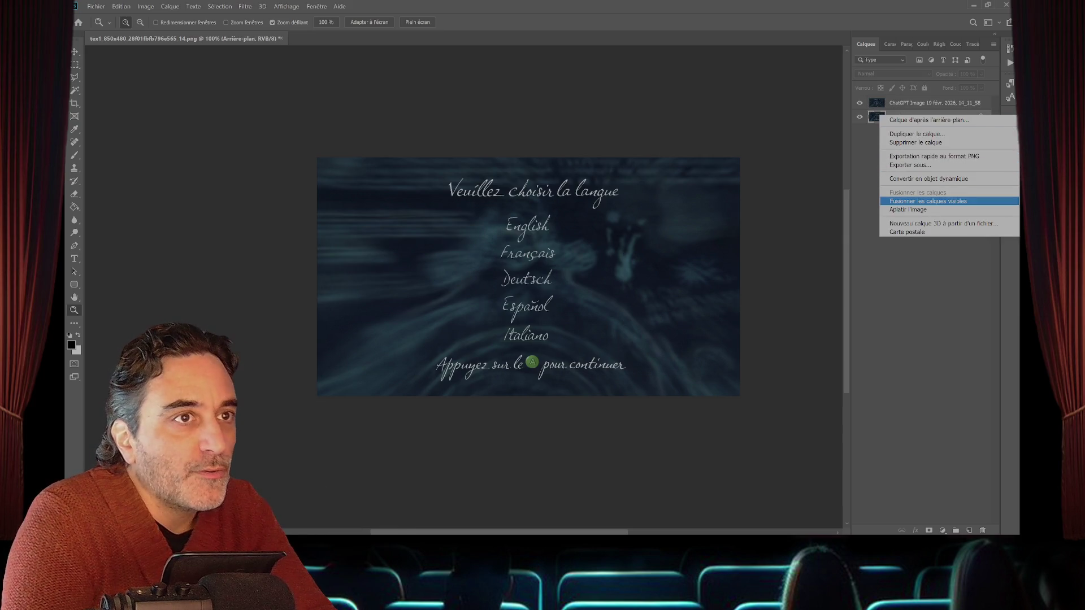
click(927, 201)
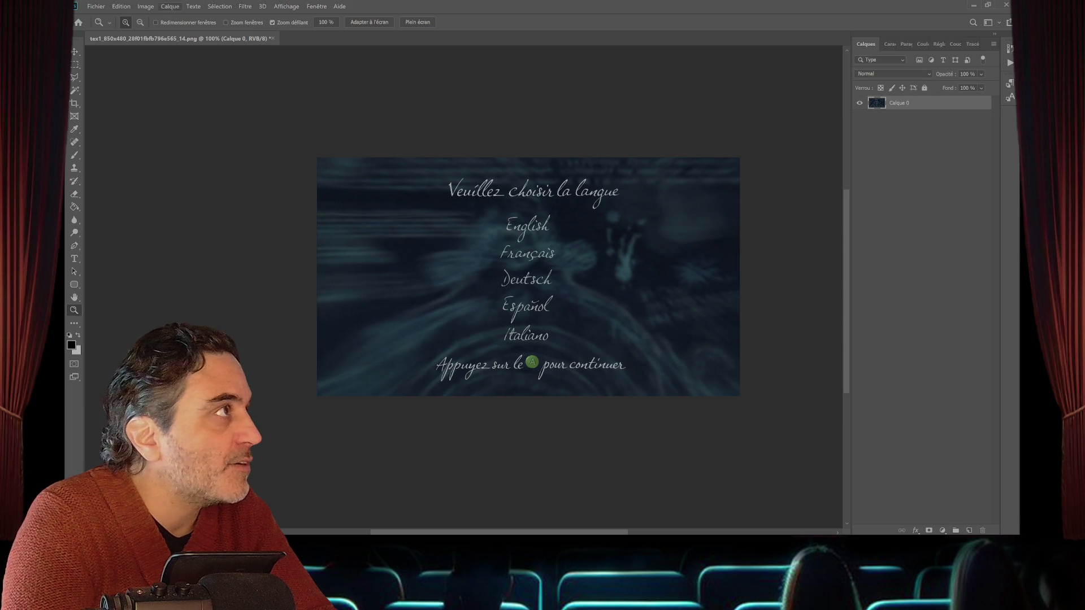
- Flip the texture with Symétrie axe vertical, save it and minimize Photoshop
click(121, 7)
mouse_move(169, 219)
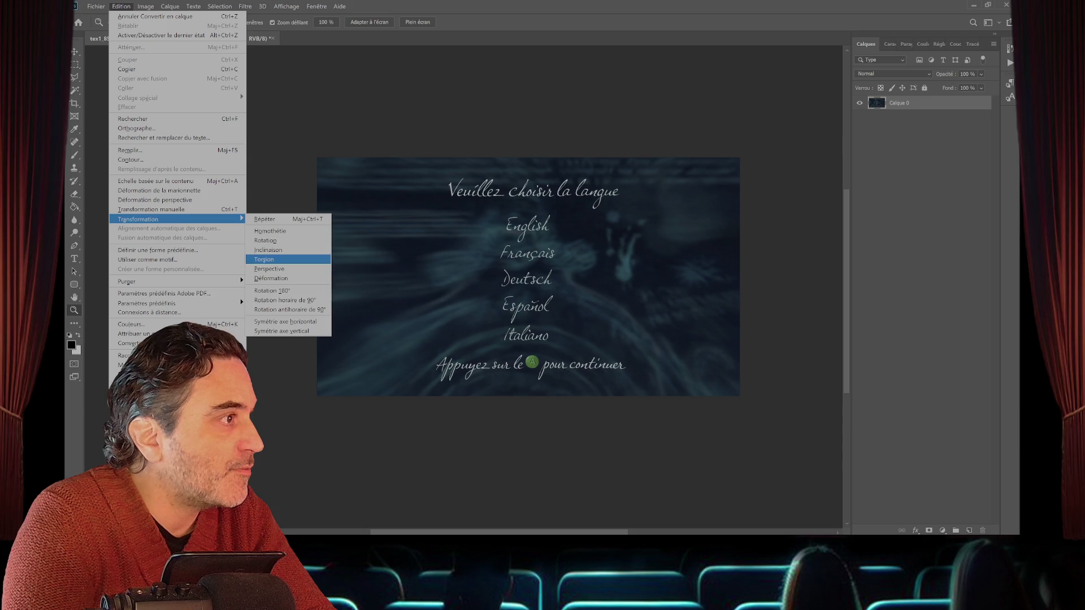
click(281, 331)
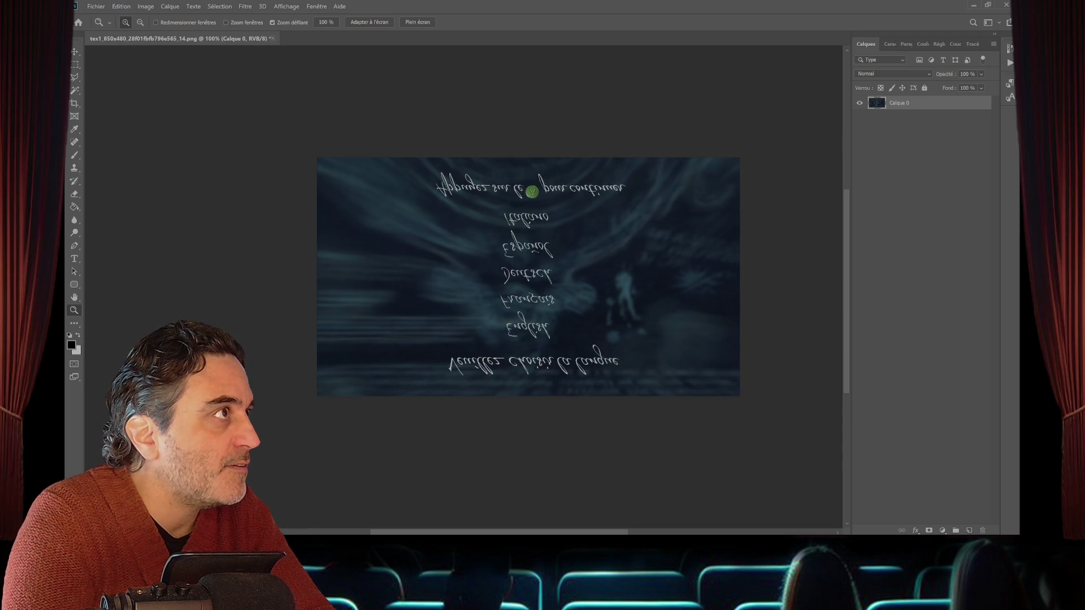
key(ctrl+s)
key(Return)
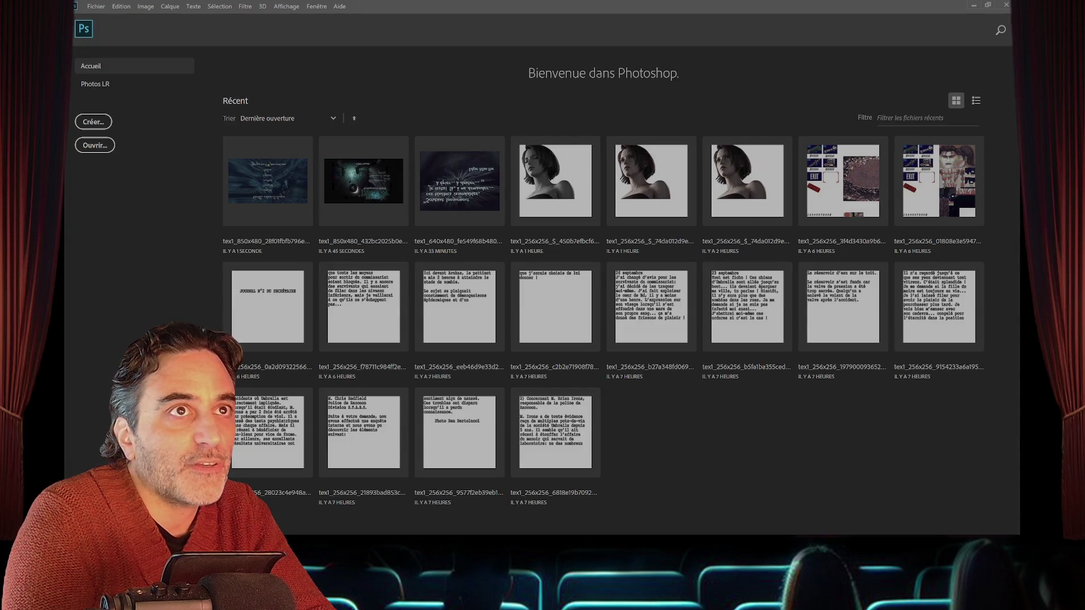
click(973, 5)
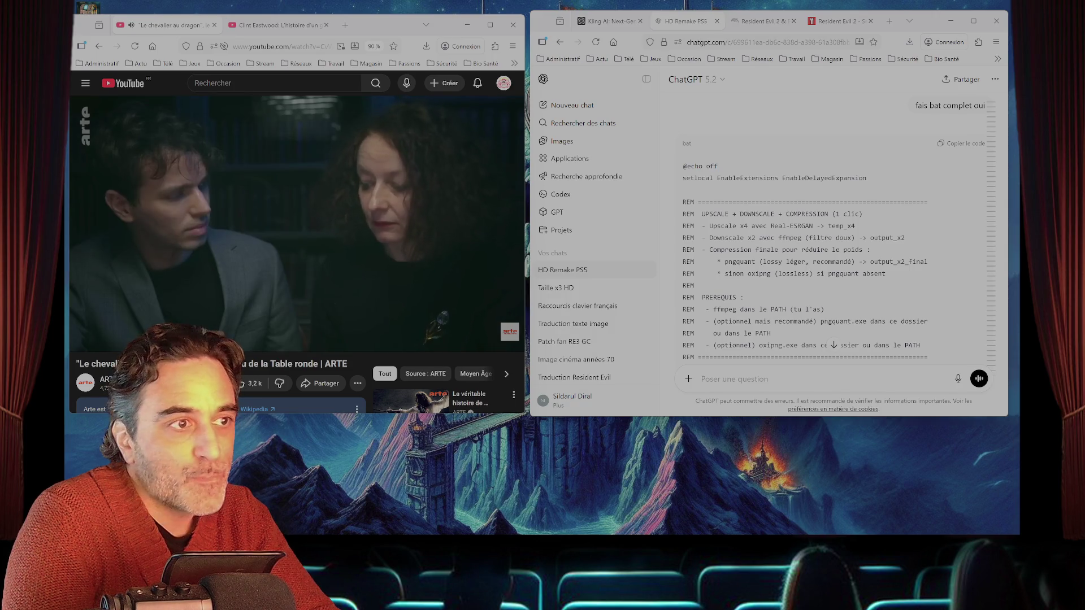
- Scroll through the generated .bat code and copy it with 'Copier le code'
scroll(831, 237, up, 1)
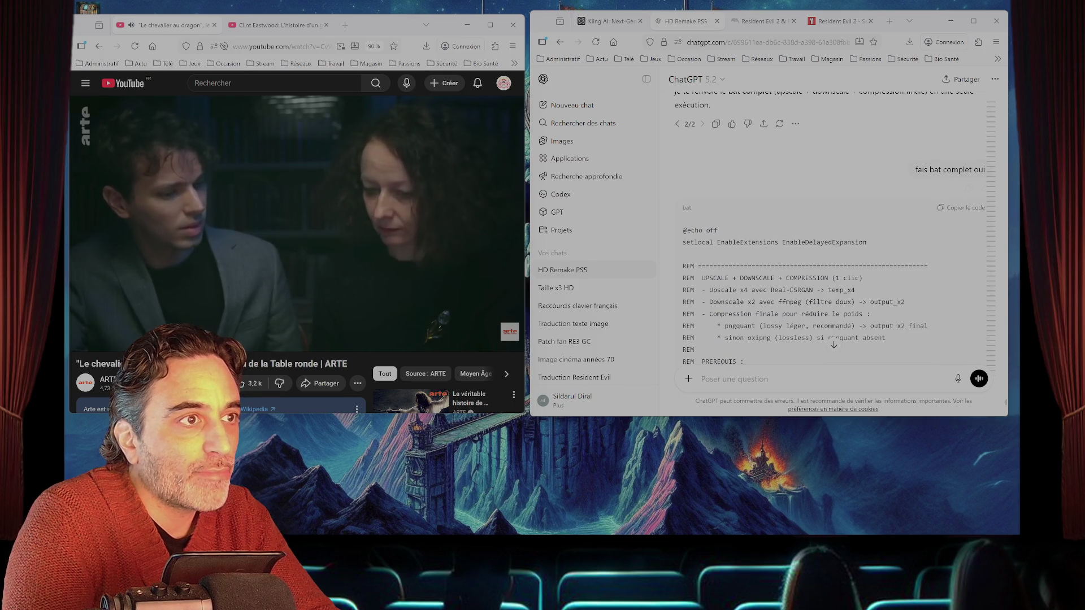
scroll(831, 237, down, 10)
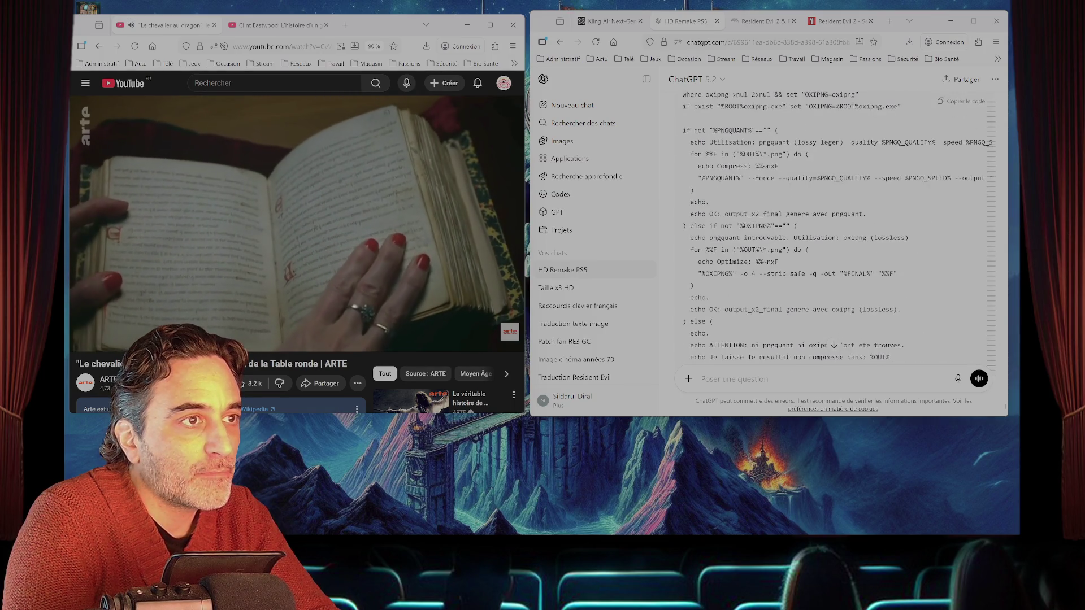
scroll(831, 238, down, 3)
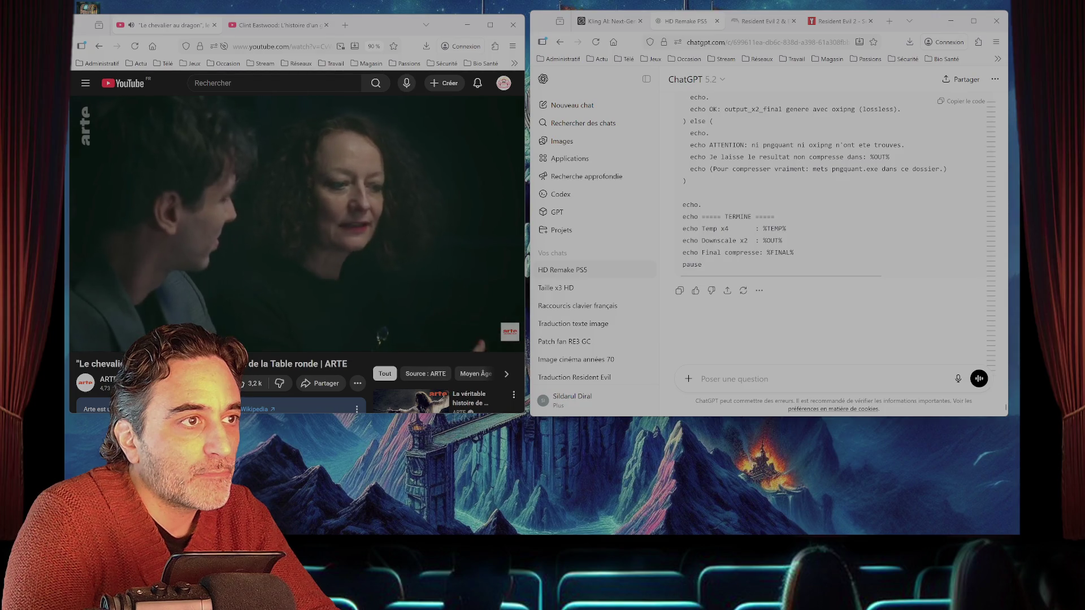
scroll(836, 226, up, 10)
scroll(836, 226, up, 10)
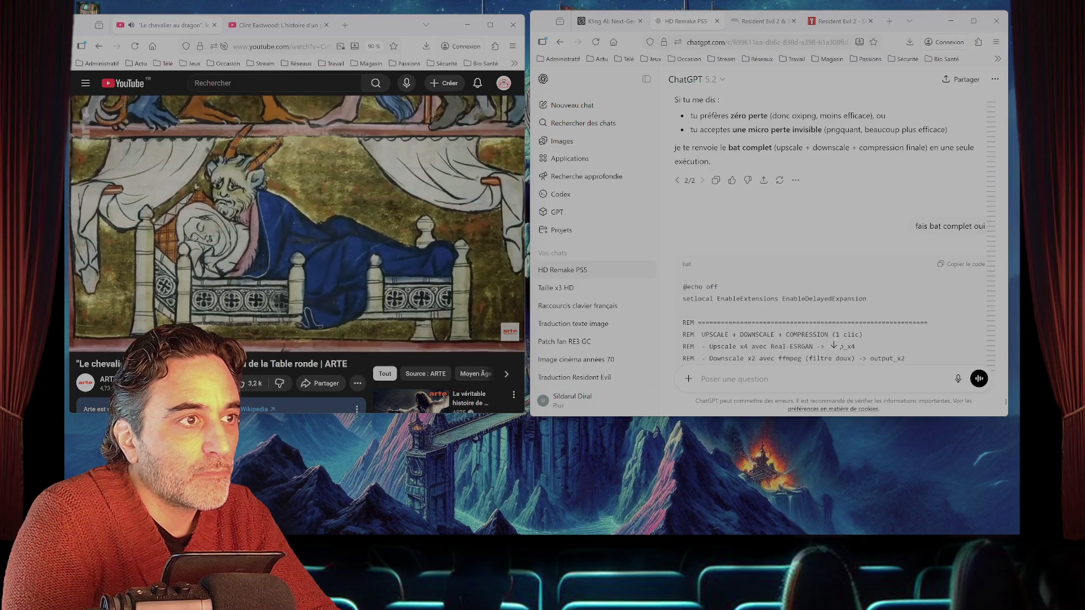
click(960, 264)
scroll(836, 226, down, 2)
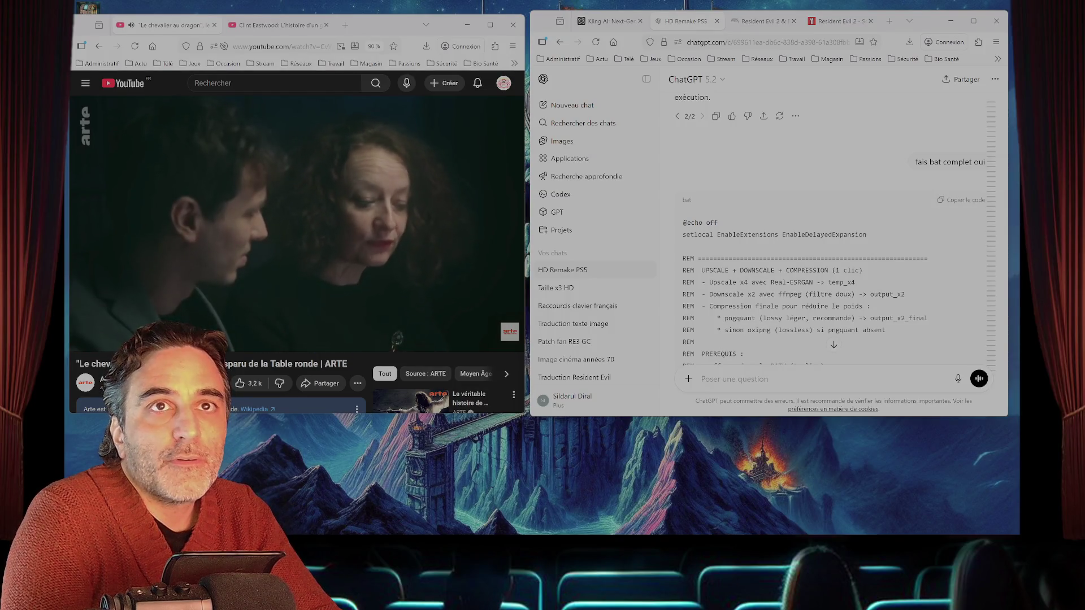
- Glance at the running console window from the taskbar, then hide it again
mouse_move(542, 533)
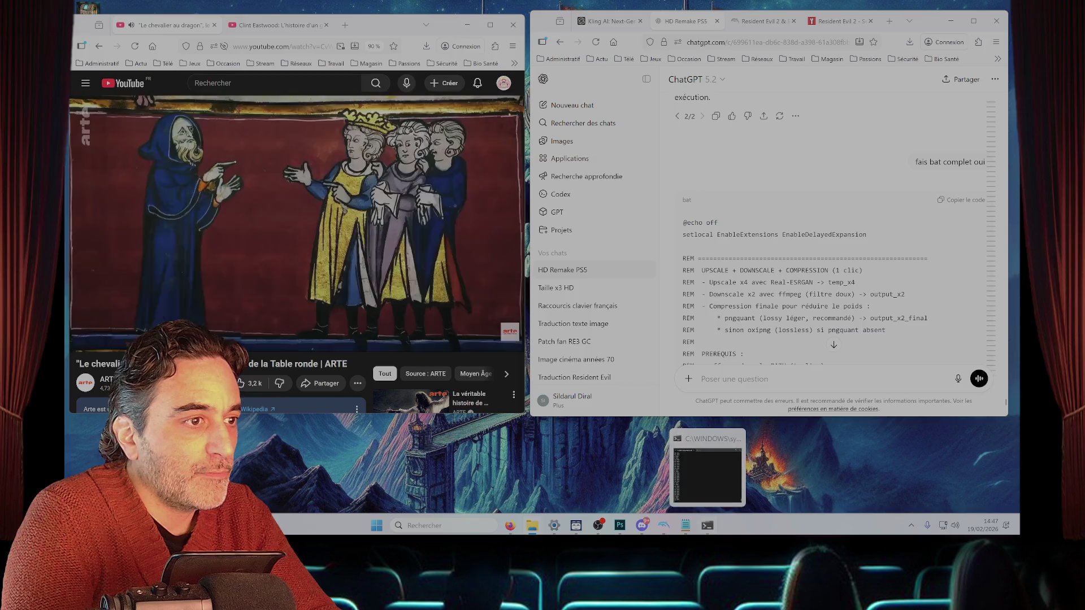
click(706, 525)
click(707, 524)
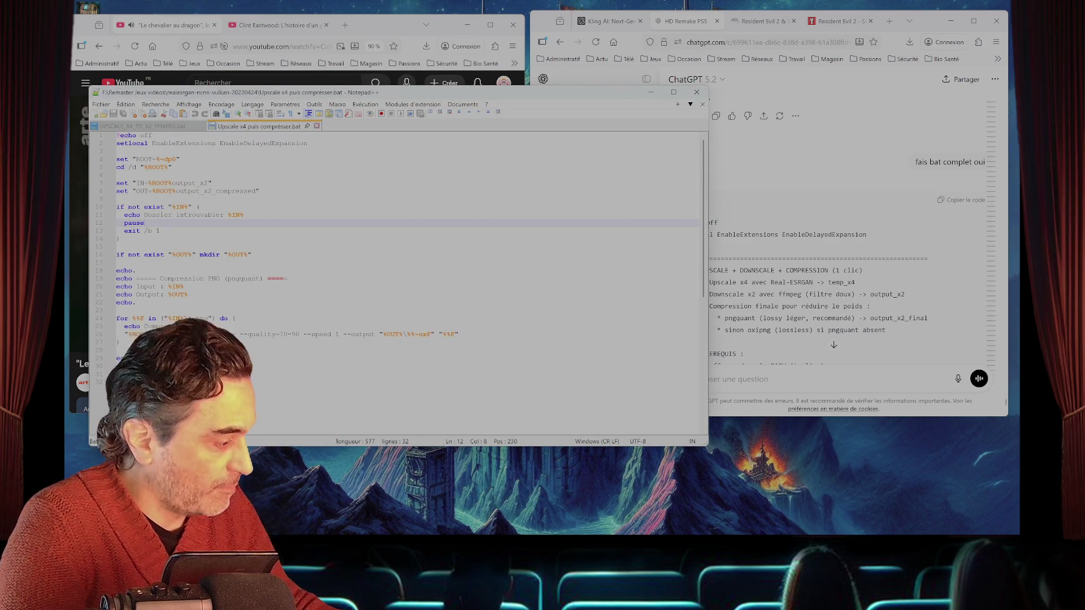
- Overwrite Upscale x4 puis compresser.bat with the copied script, save it and close it
key(ctrl+a)
key(ctrl+v)
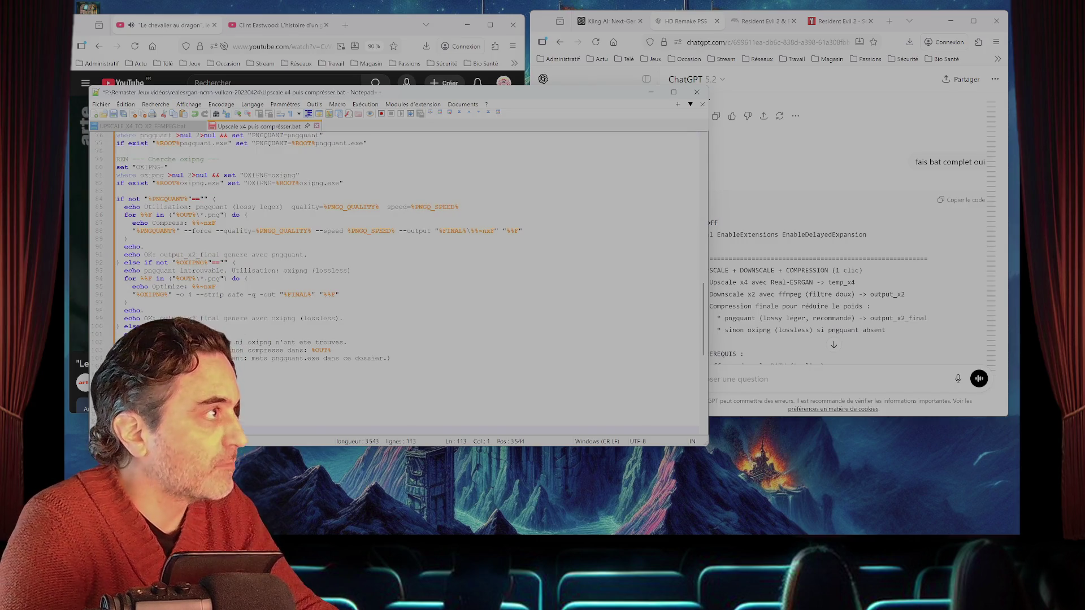
key(ctrl+s)
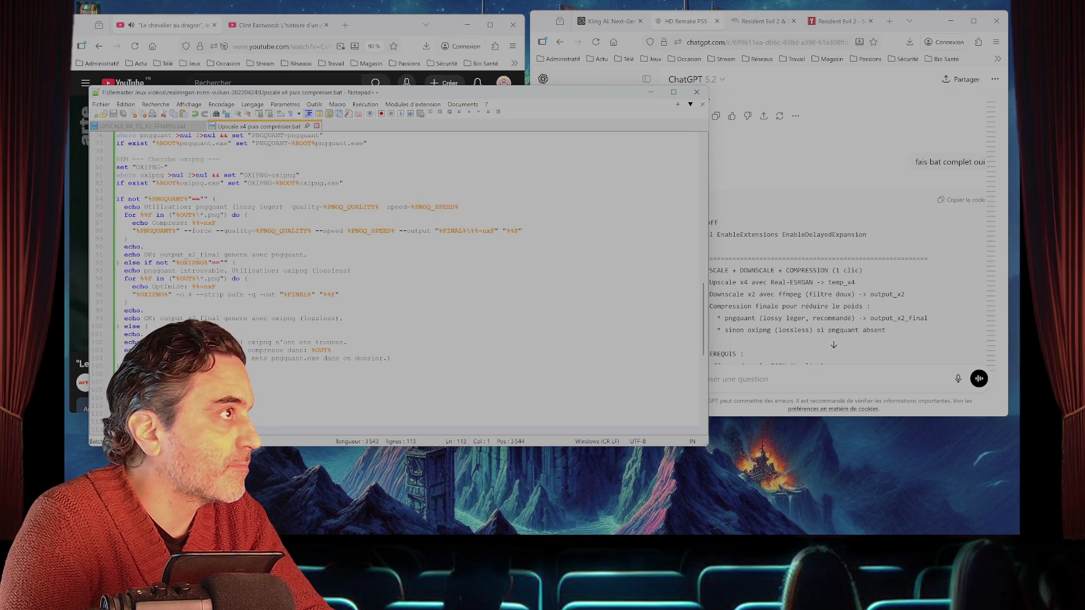
key(ctrl+w)
key(ctrl+w)
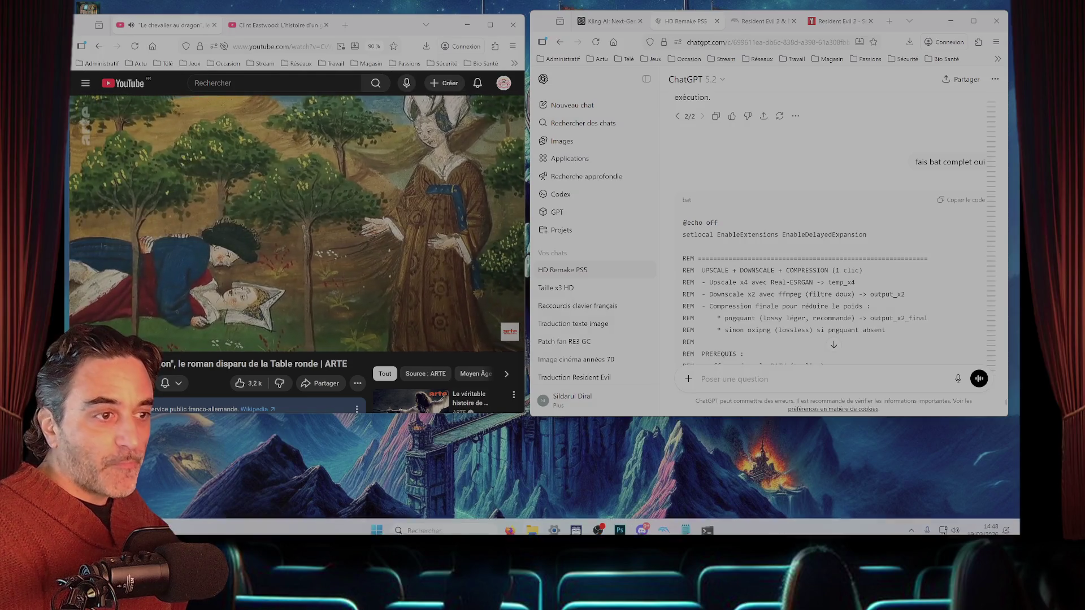
- Check the cmd window's progress, scroll to the batch code's end, then switch to ModDB
click(707, 526)
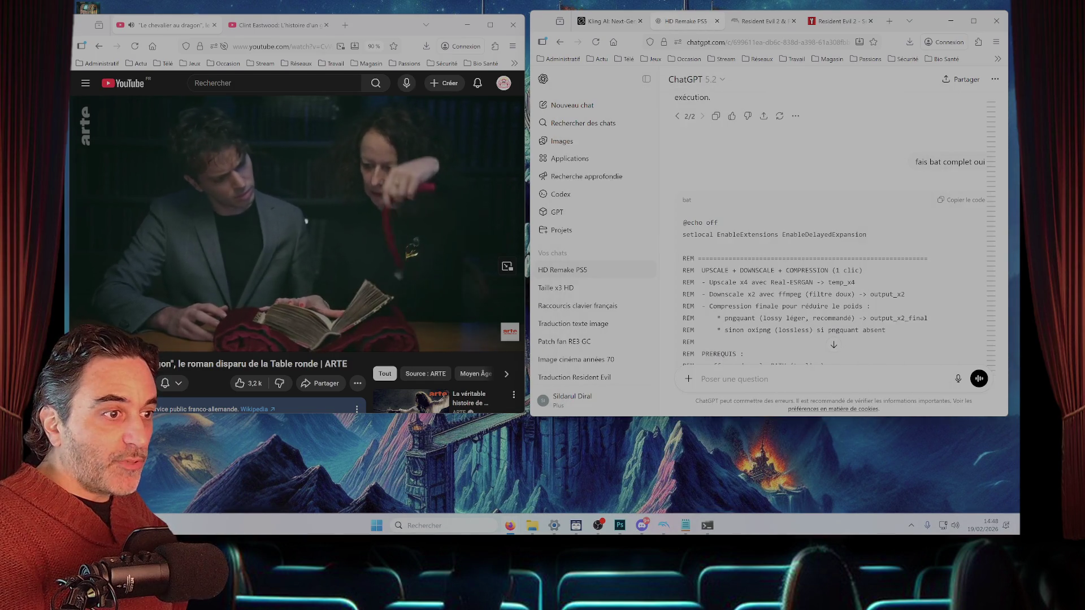
mouse_move(663, 526)
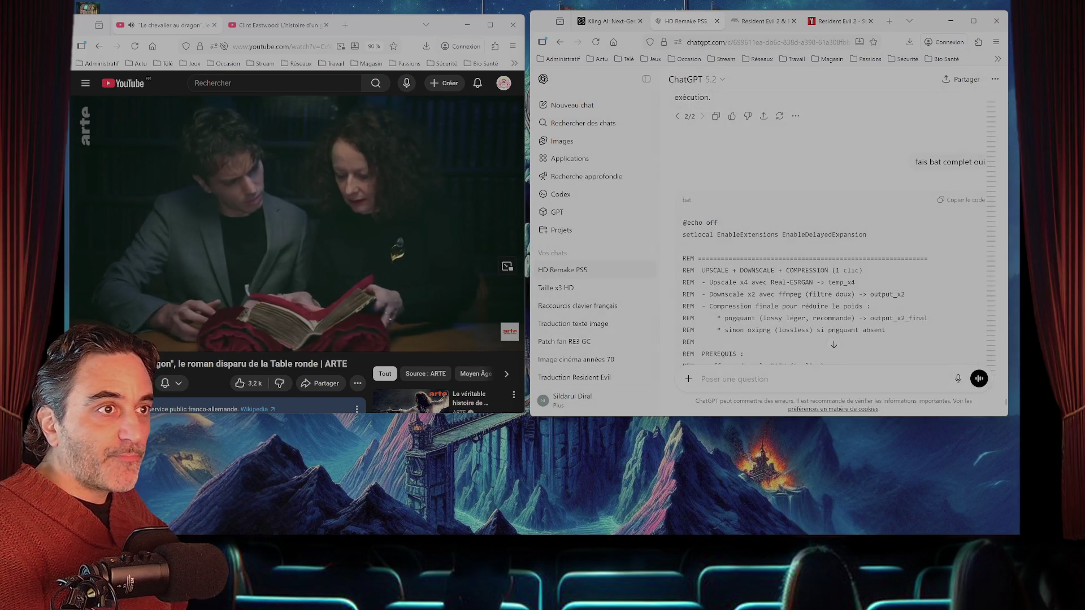
scroll(833, 237, down, 10)
scroll(833, 237, down, 10)
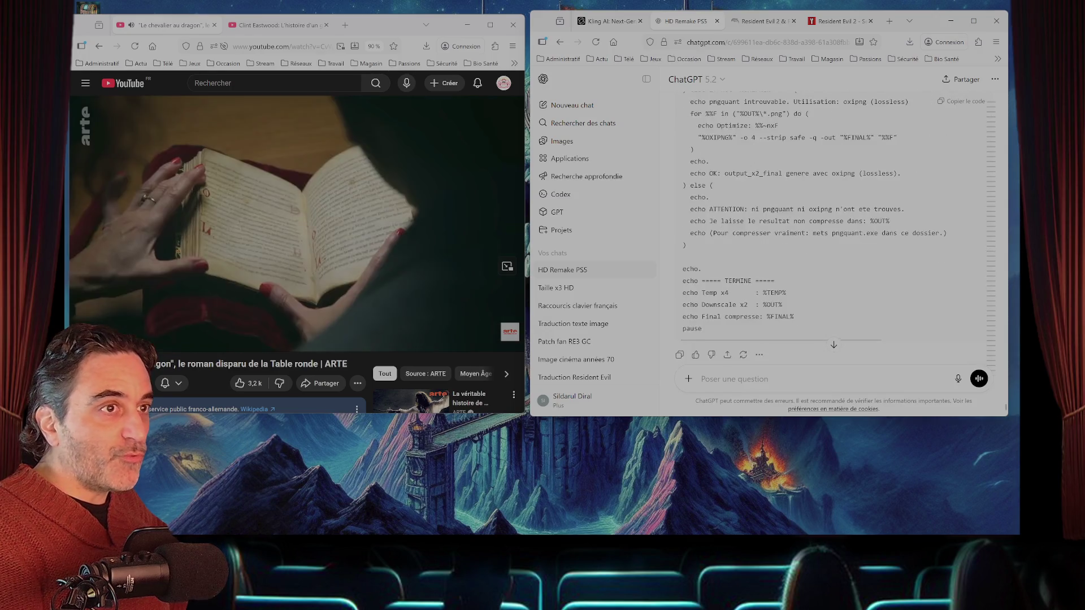
key(ctrl+Tab)
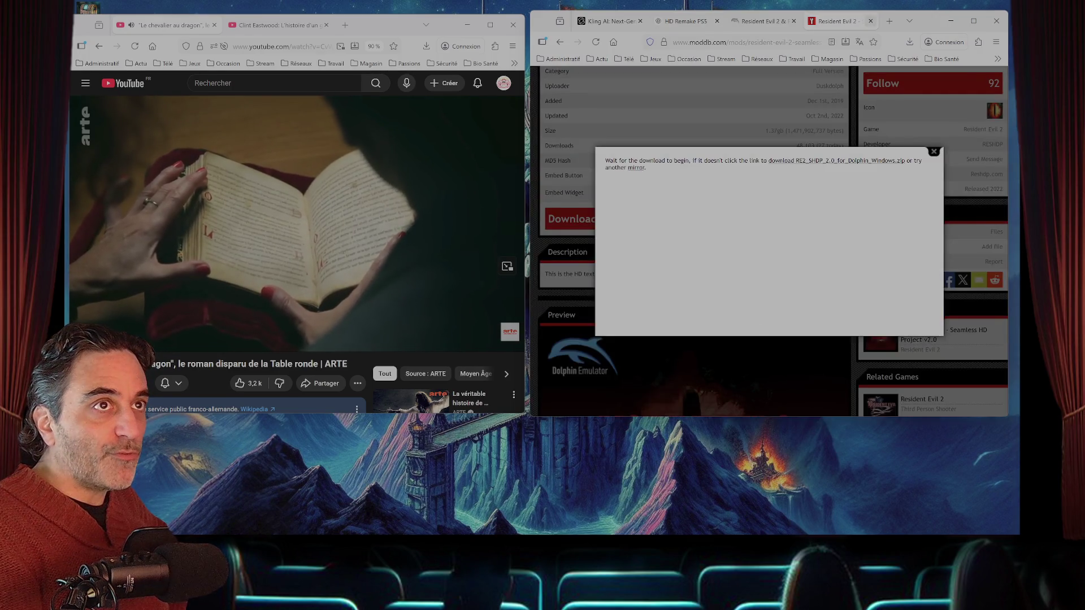
- Close the ModDB tab, try the Windows zip extraction, and cancel it after the copy error
click(870, 21)
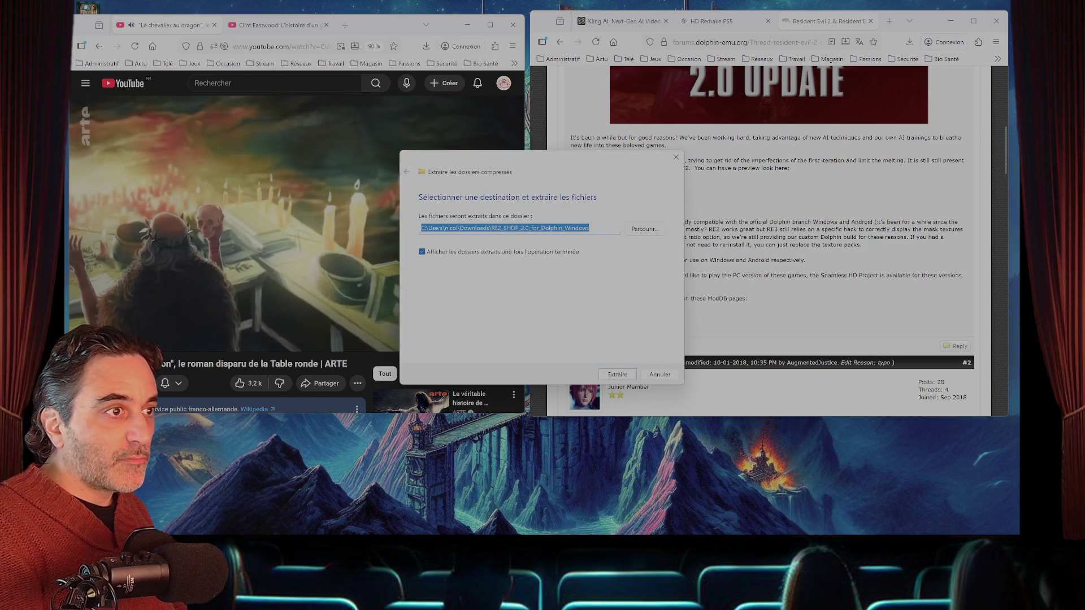
key(Return)
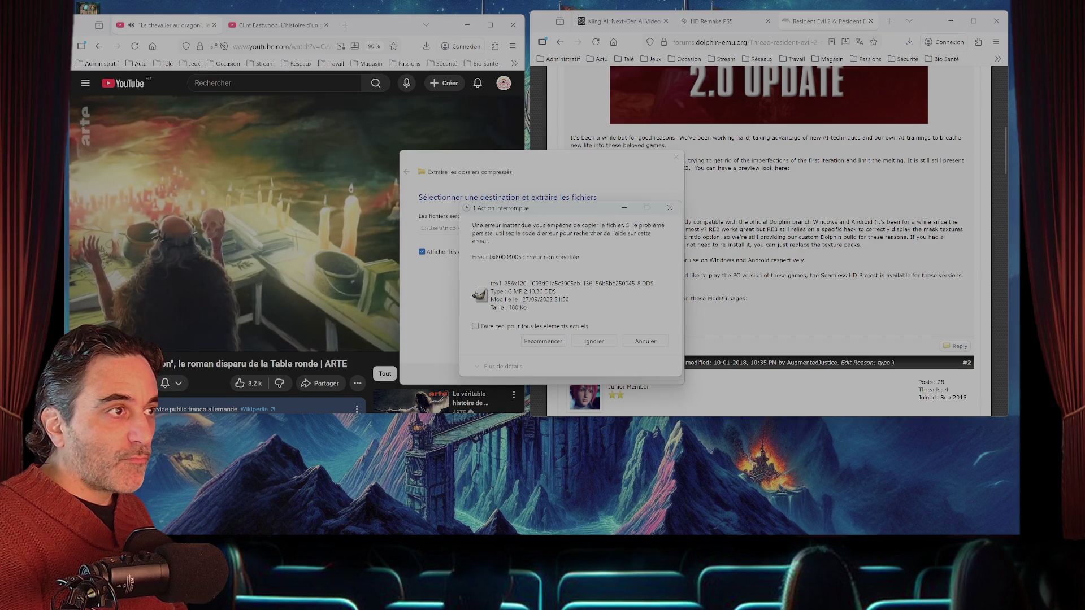
key(Tab)
key(Tab)
key(Return)
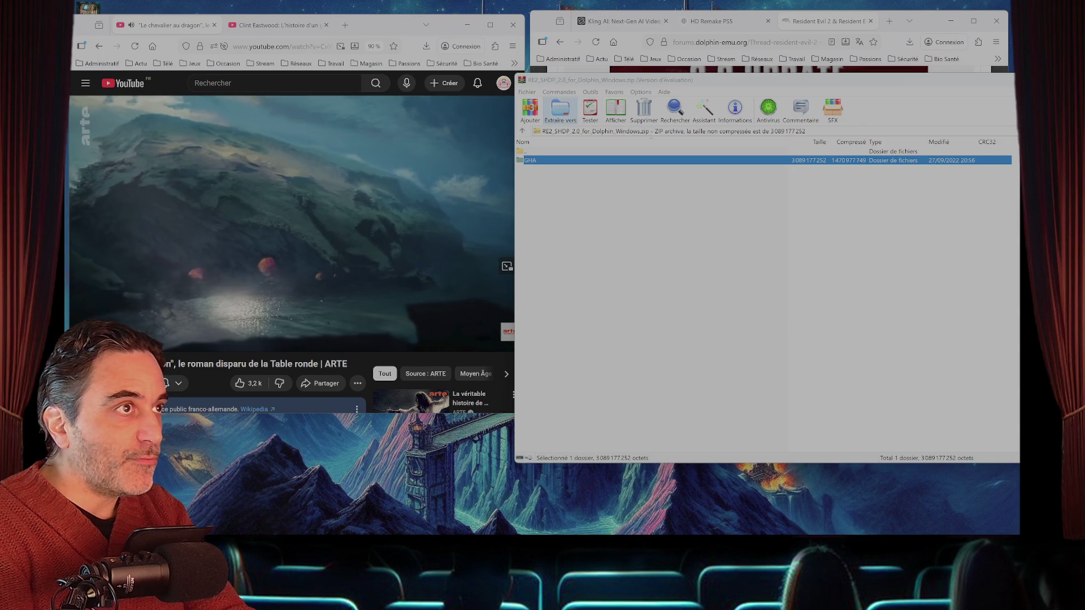
- Extract RE2_SHDP_2.0_for_Dolphin_Windows.zip into Downloads with WinRAR, then return to the forum page
key(alt+e)
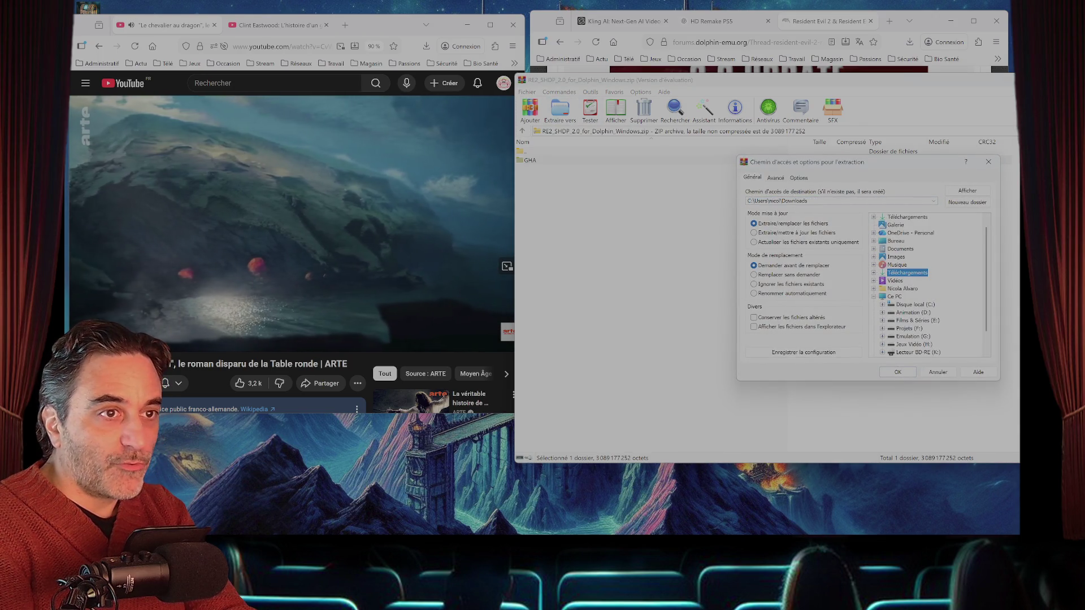
key(Return)
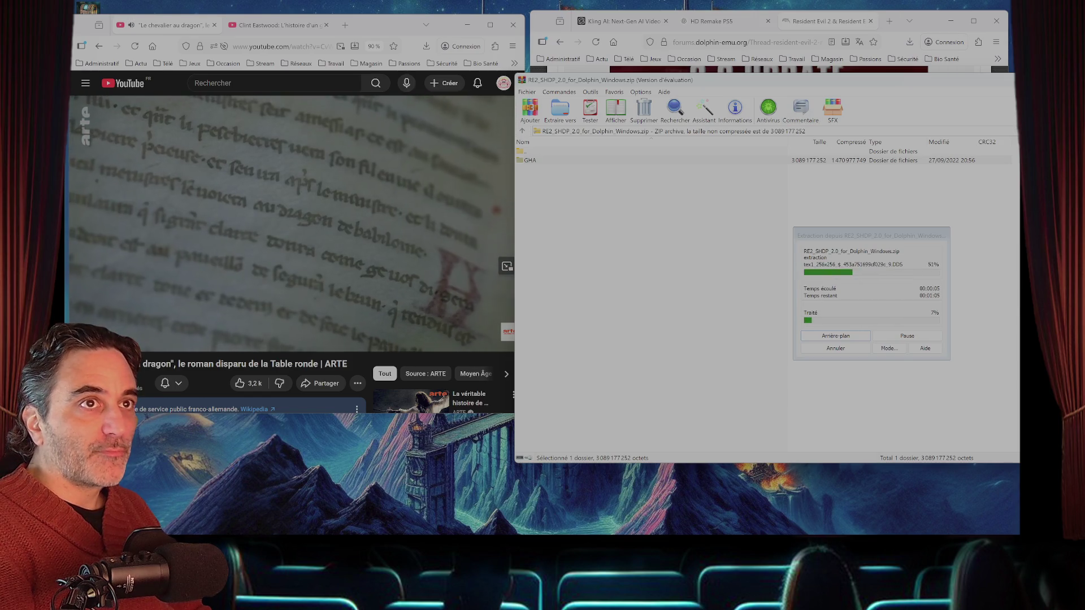
click(824, 21)
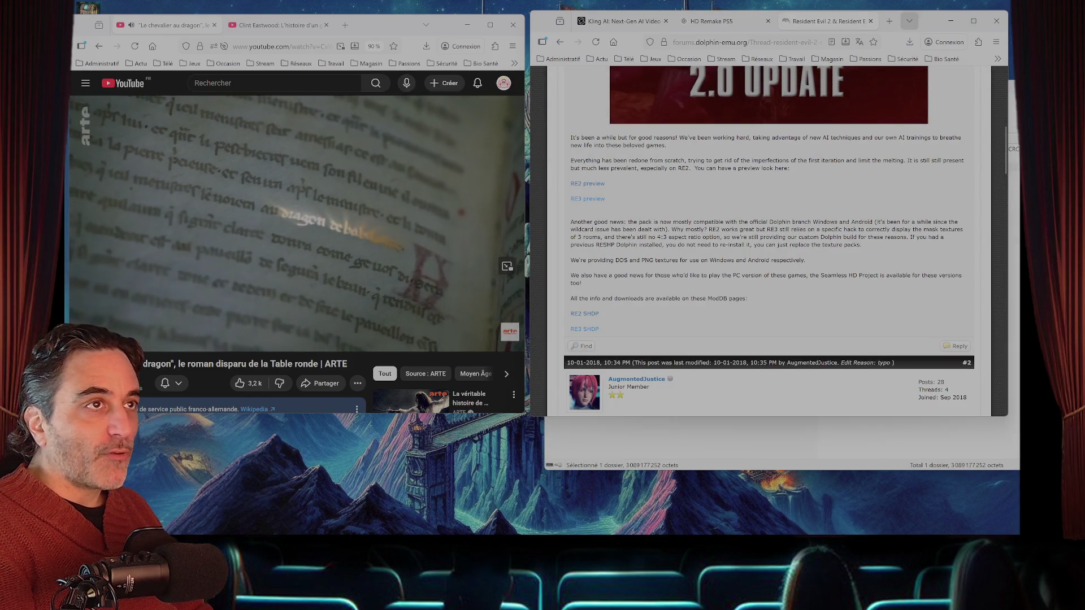
- Close the Dolphin forum tab, open README.md in Notepad, and minimize the browser
click(870, 21)
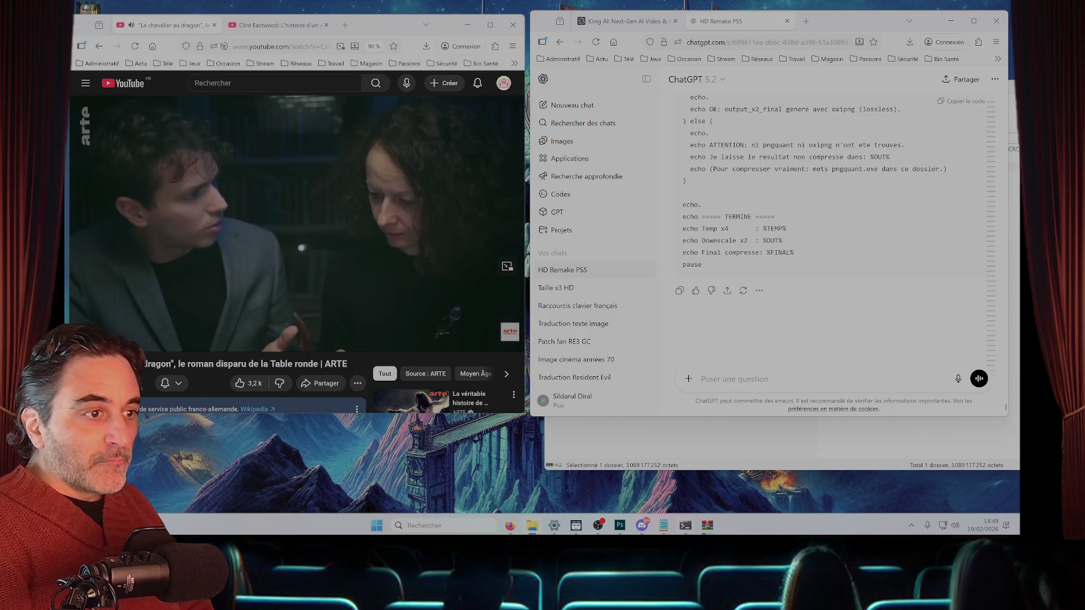
mouse_move(685, 525)
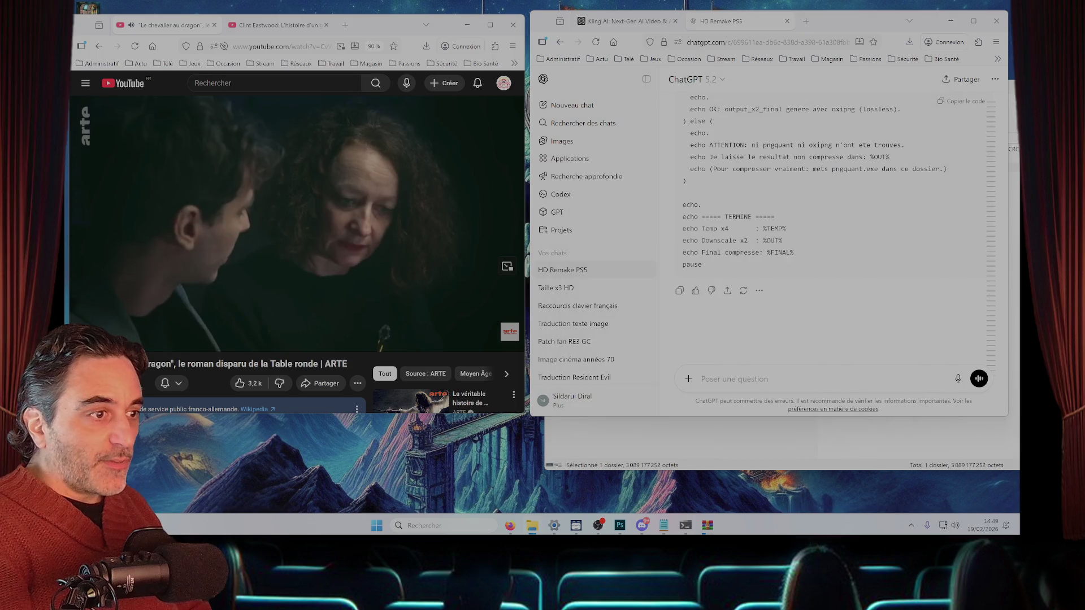
click(663, 525)
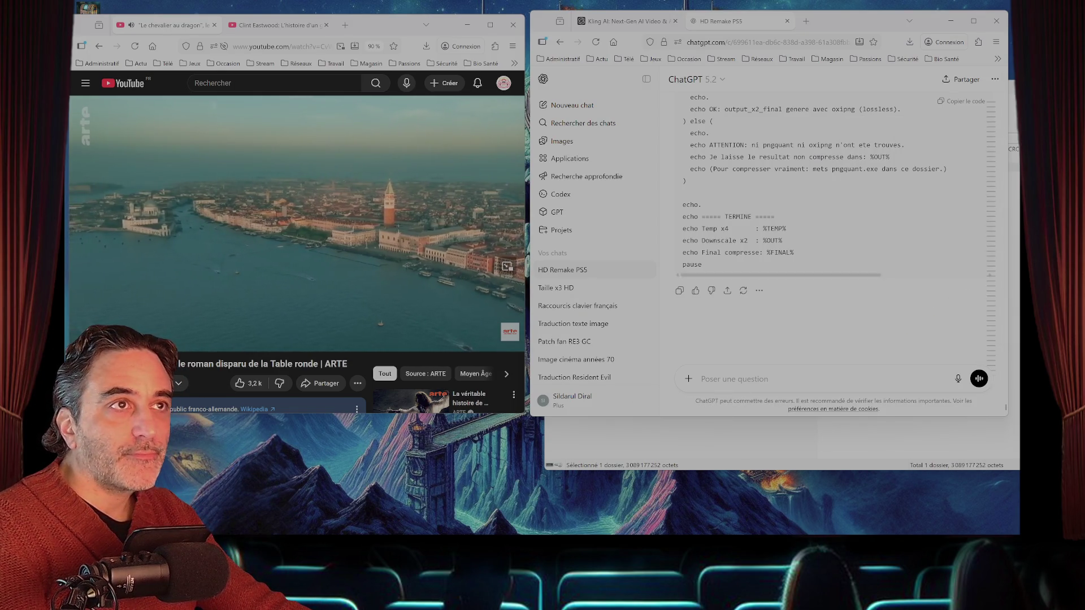
click(950, 21)
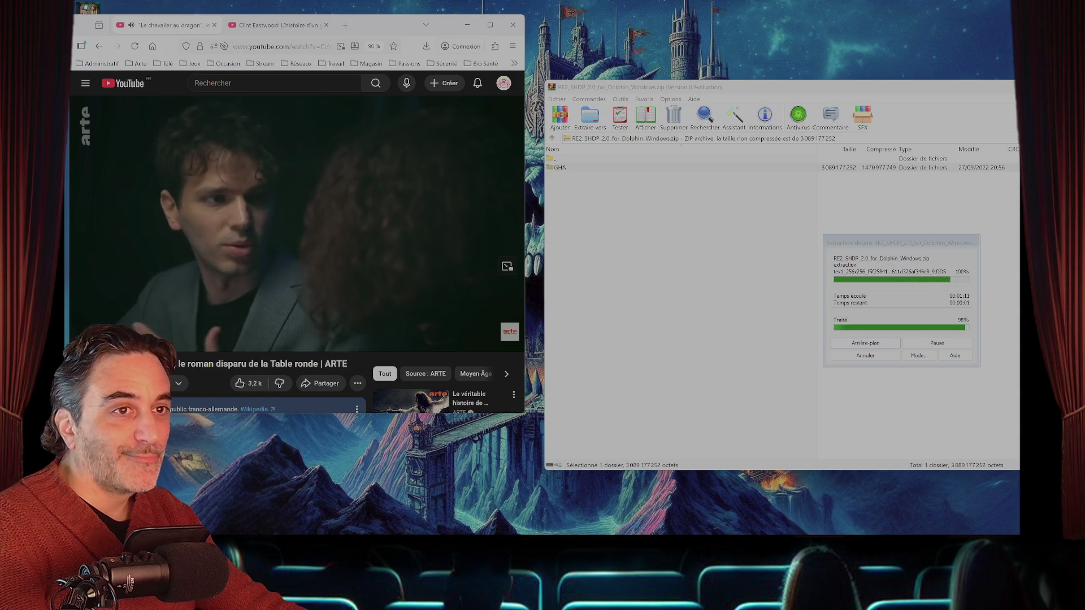
- Move the WinRAR window aside until extraction finishes, then bring SAMMI Core to the front
mouse_move(678, 87)
mouse_down()
mouse_move(606, 108)
mouse_move(365, 112)
mouse_up()
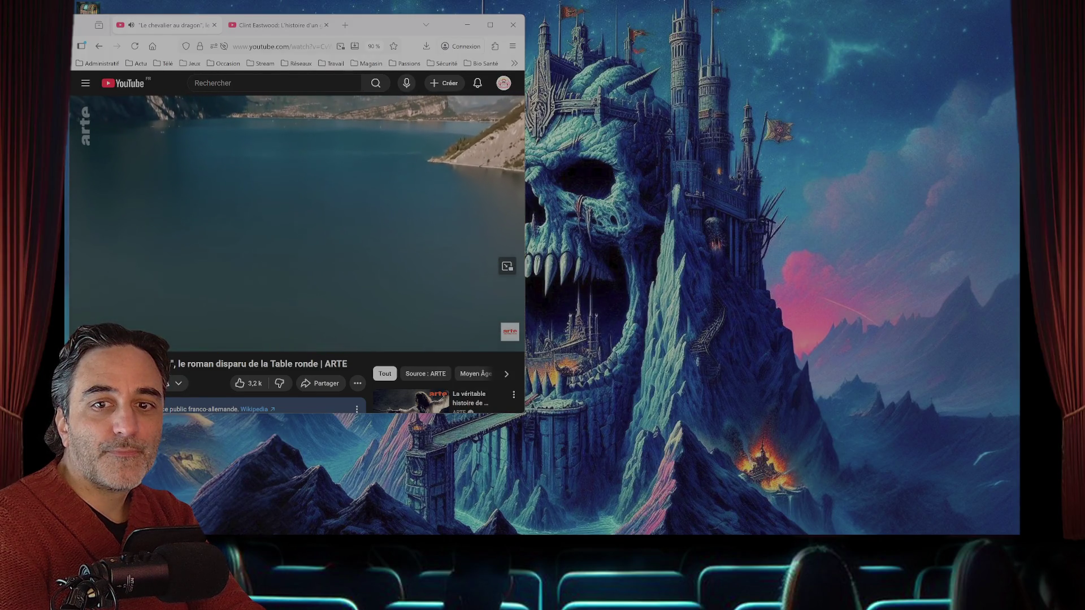
mouse_move(542, 533)
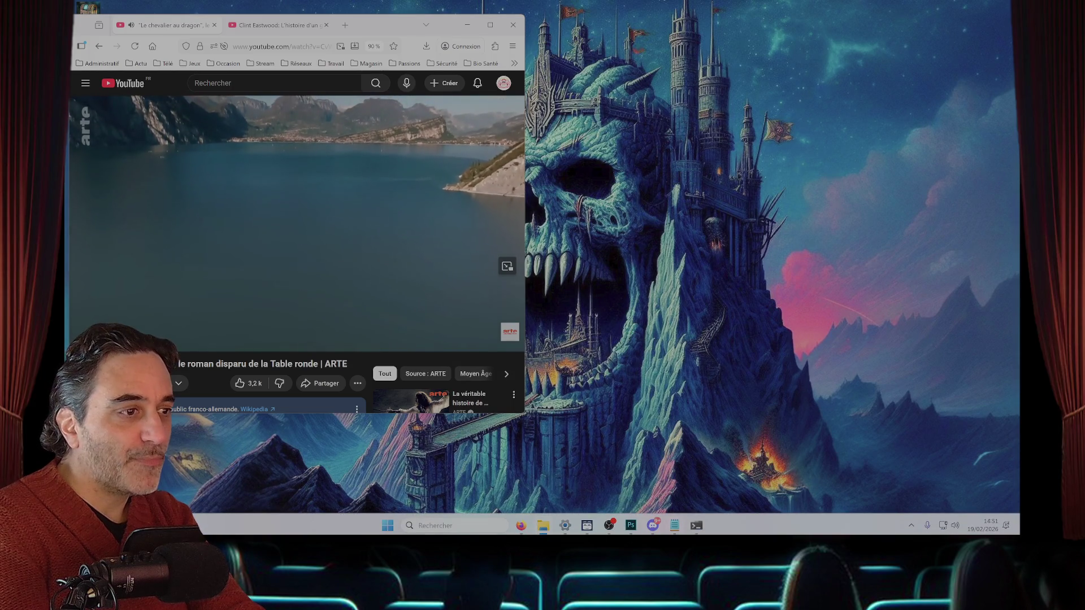
click(586, 525)
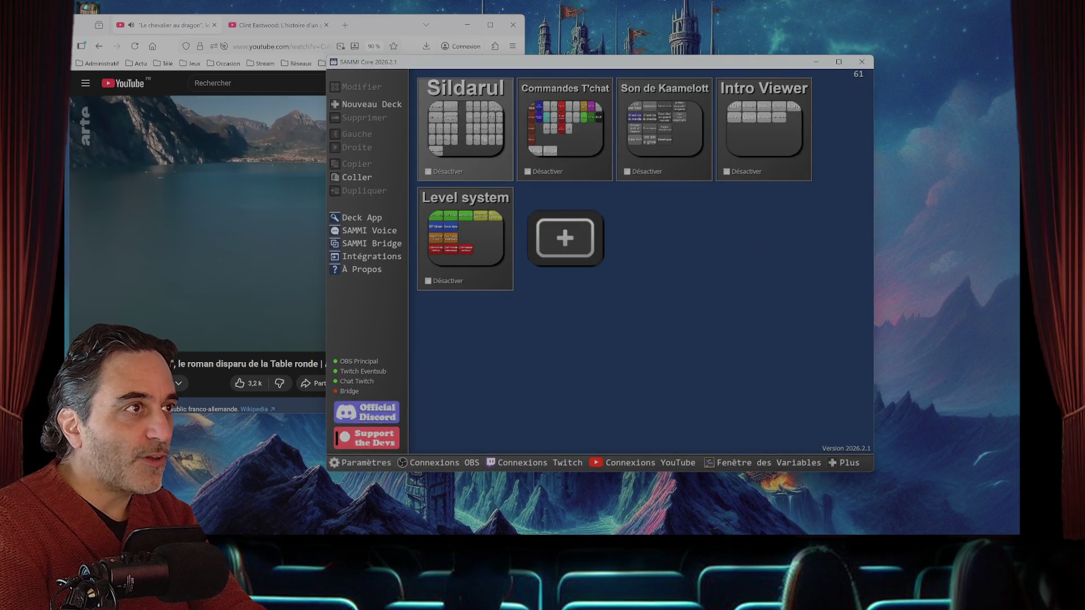
- Look at the Sildarul deck, then check the Welcom button's chat-command trigger in Commandes T'chat
double_click(465, 127)
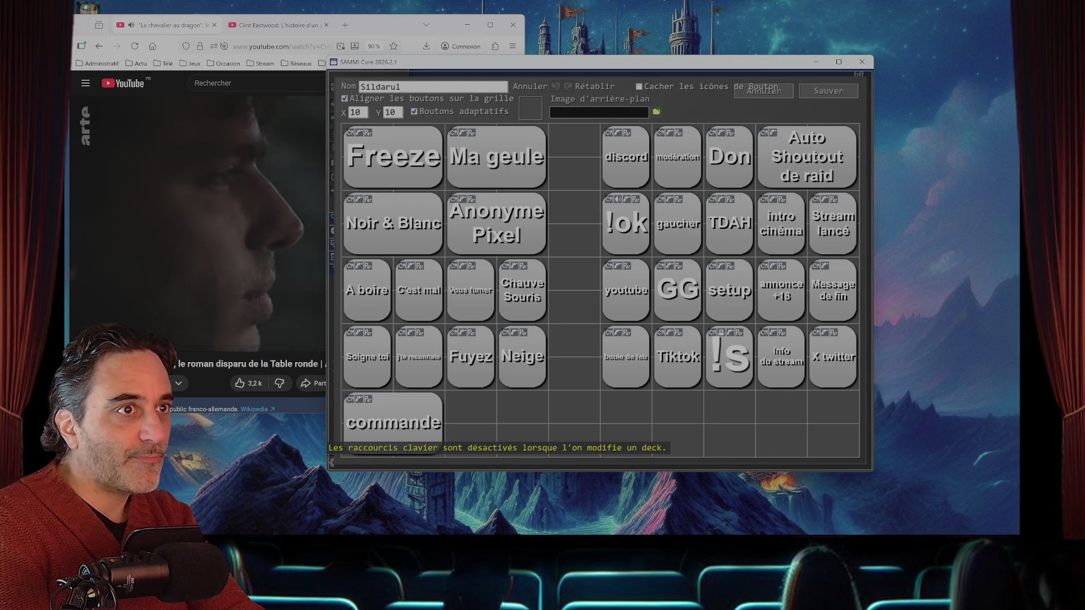
key(Escape)
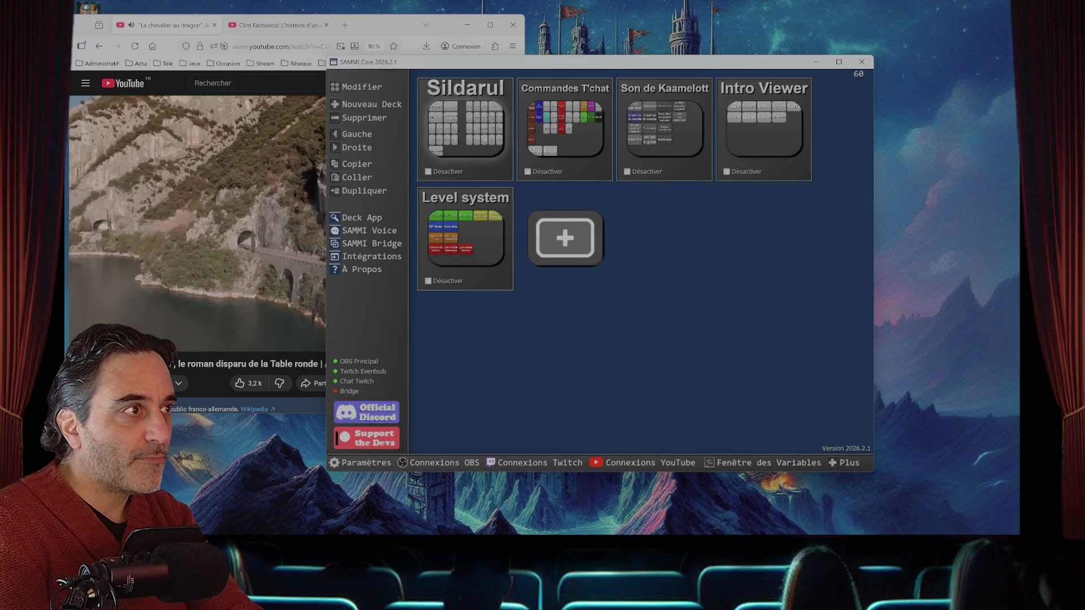
double_click(565, 129)
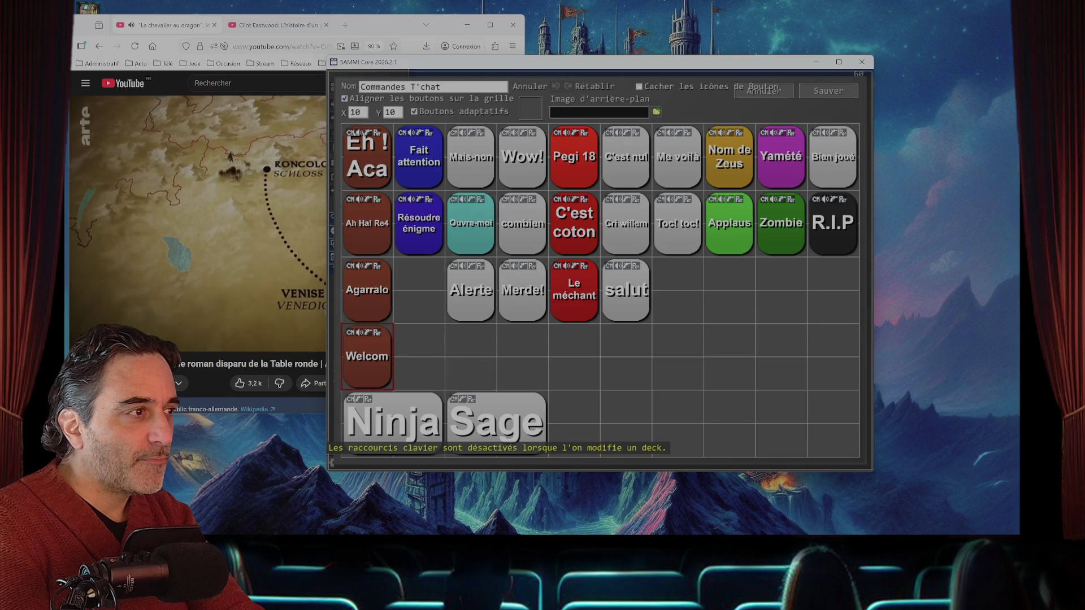
right_click(358, 336)
click(395, 366)
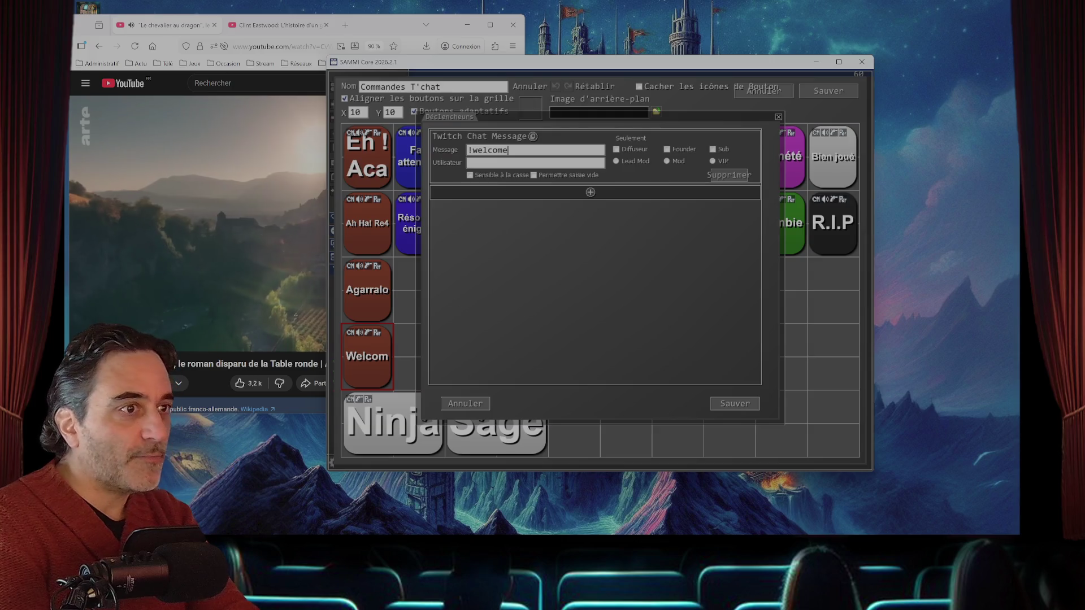
click(734, 403)
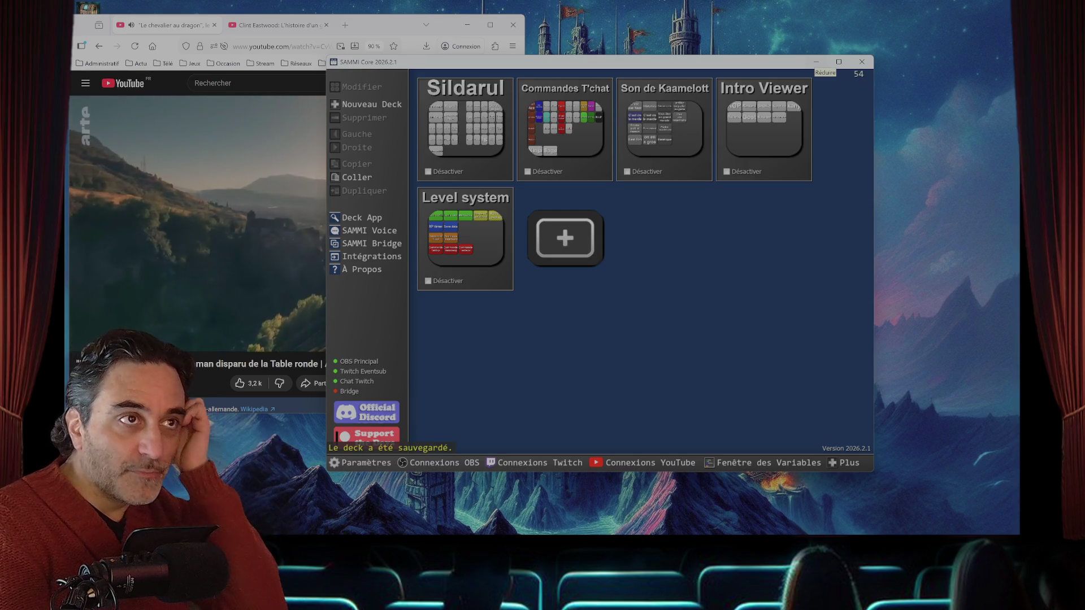
- Review the Sildarul deck's commande button chat commands, save the deck, and minimise SAMMI Core
double_click(465, 127)
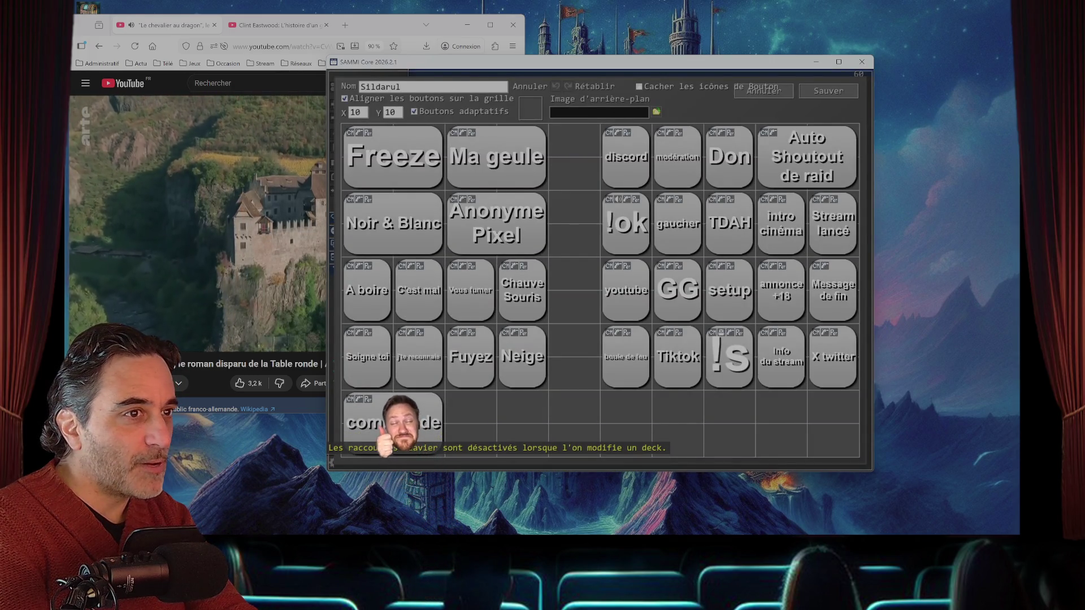
right_click(371, 421)
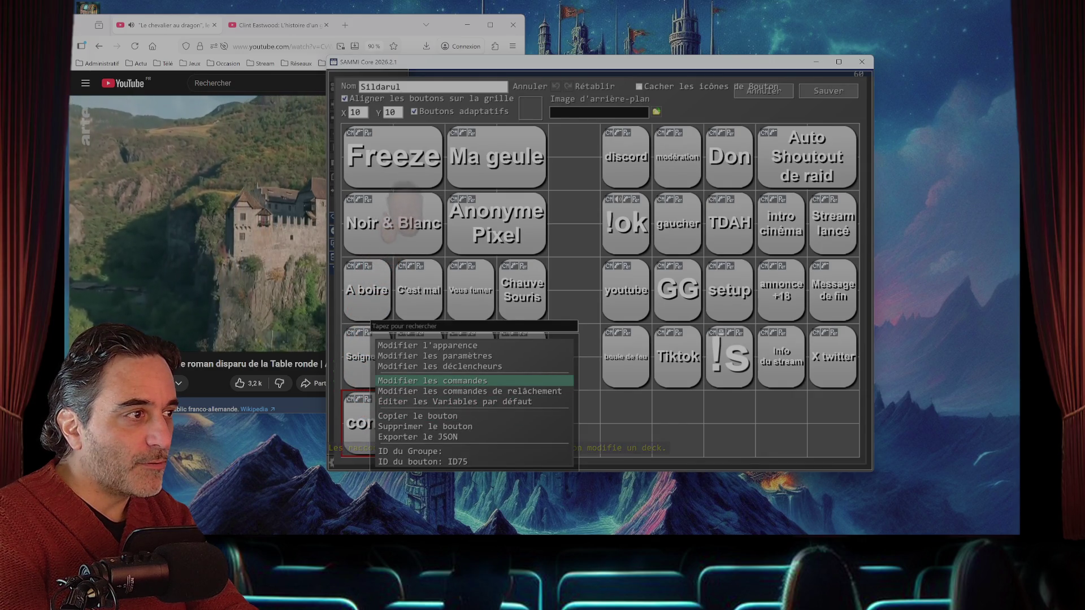
click(432, 380)
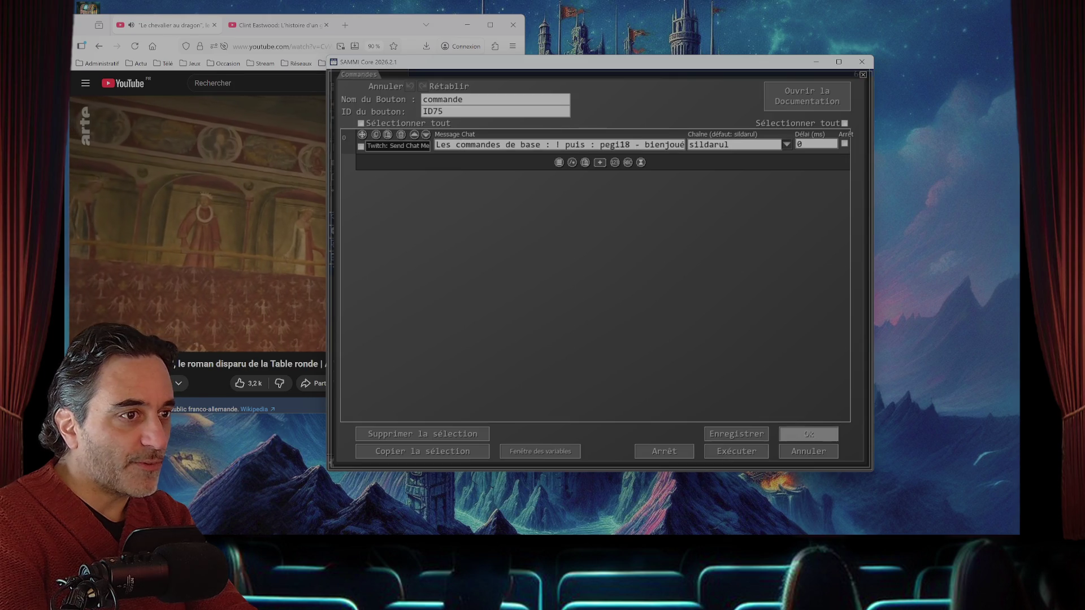
key(Return)
key(ctrl+s)
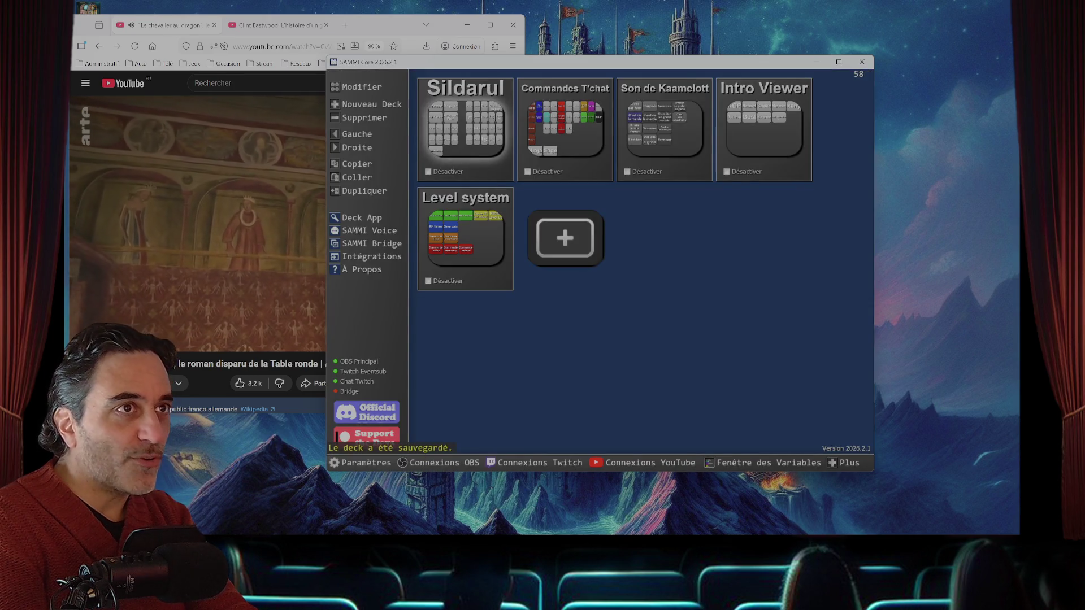
key(super+Down)
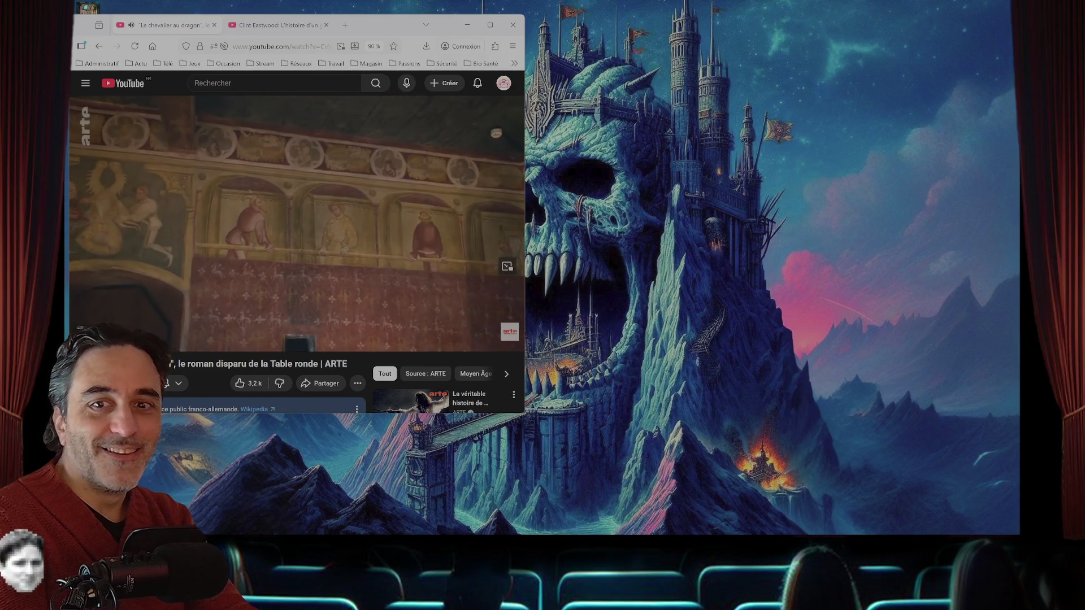
- Bring up the Command Prompt to check the 320x320 texture downscale output, then return to Photoshop
mouse_move(565, 533)
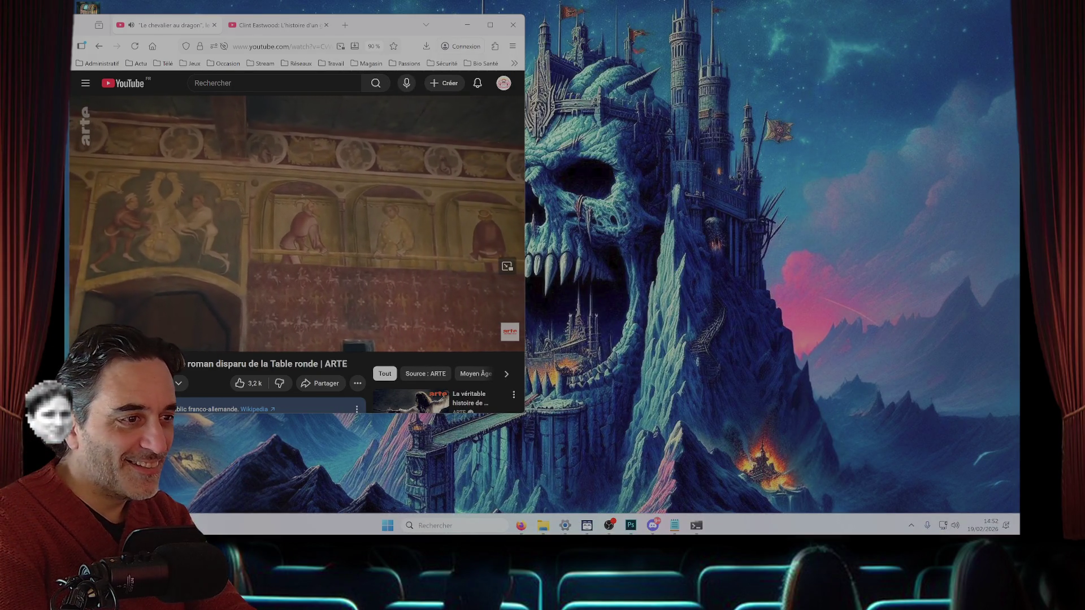
click(696, 525)
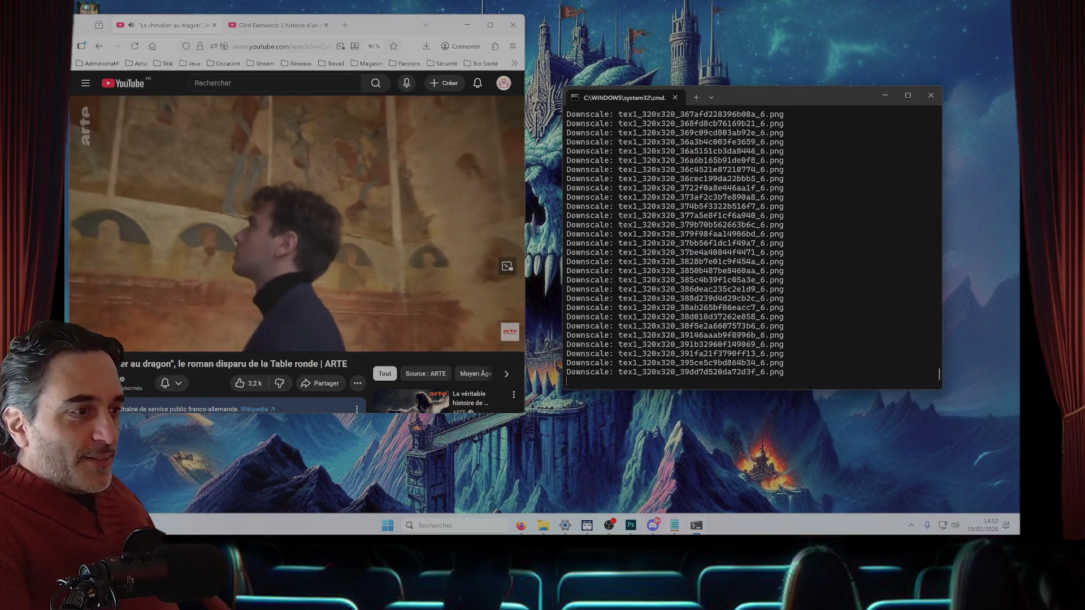
mouse_move(674, 526)
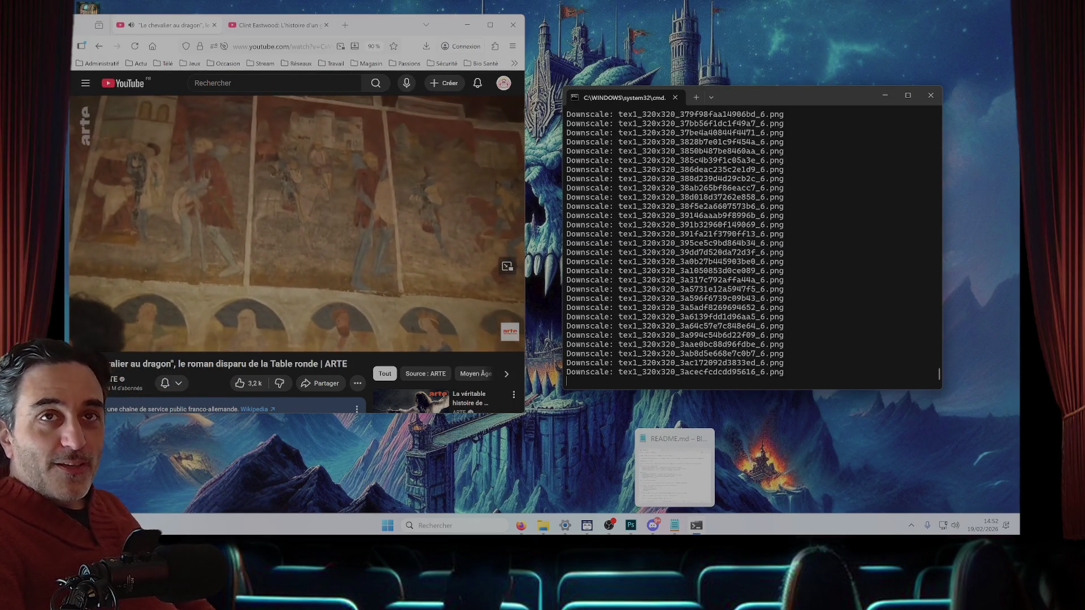
mouse_move(675, 472)
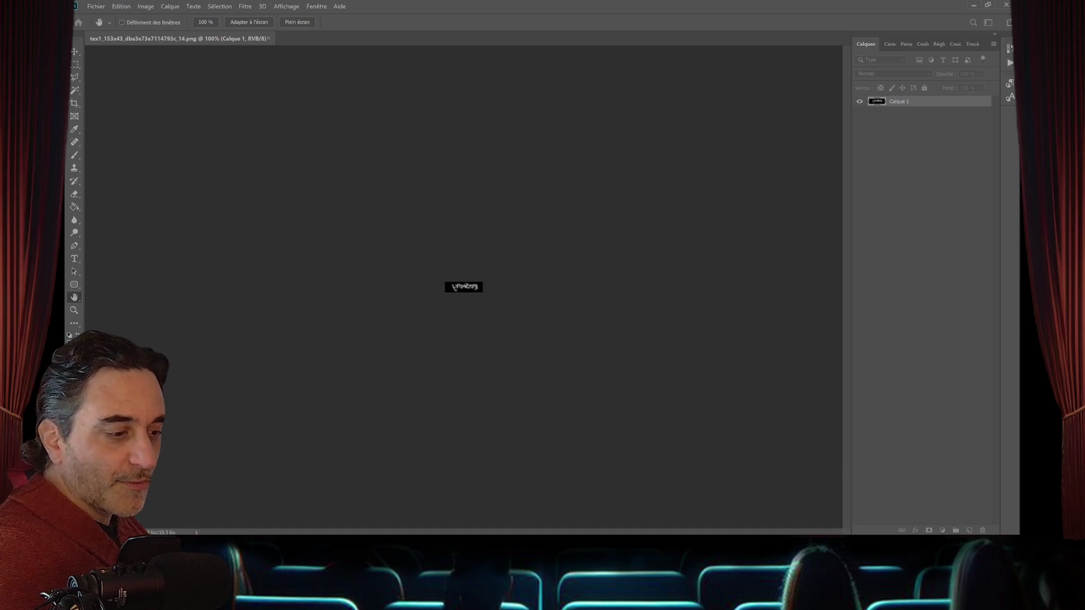
- Zoom in and flip the small texture horizontally (Symétrie axe horizontal) so Français reads correctly
key(z)
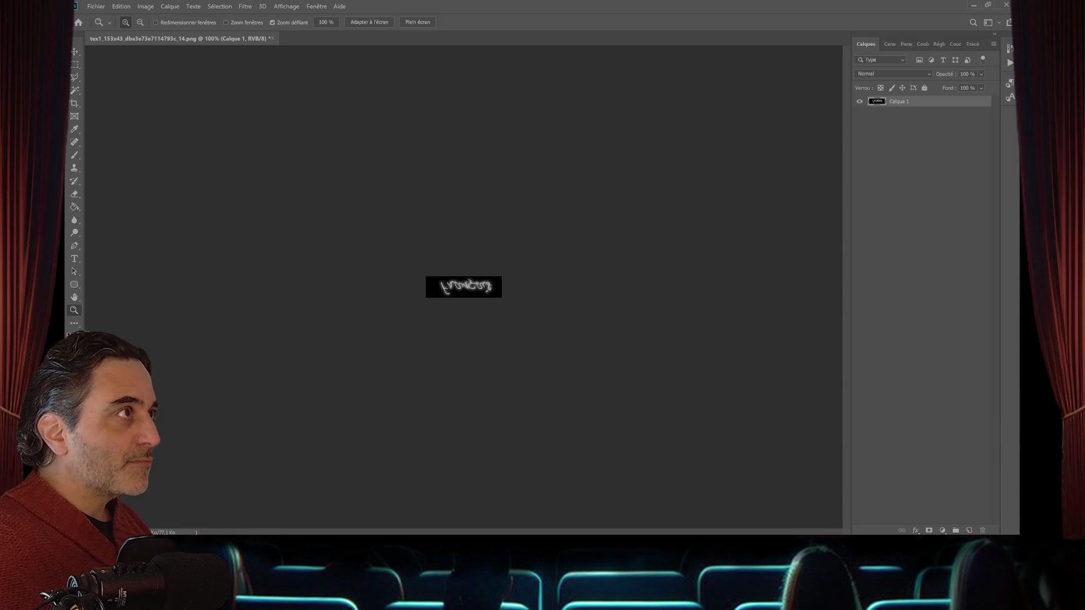
key(alt+f)
key(Right)
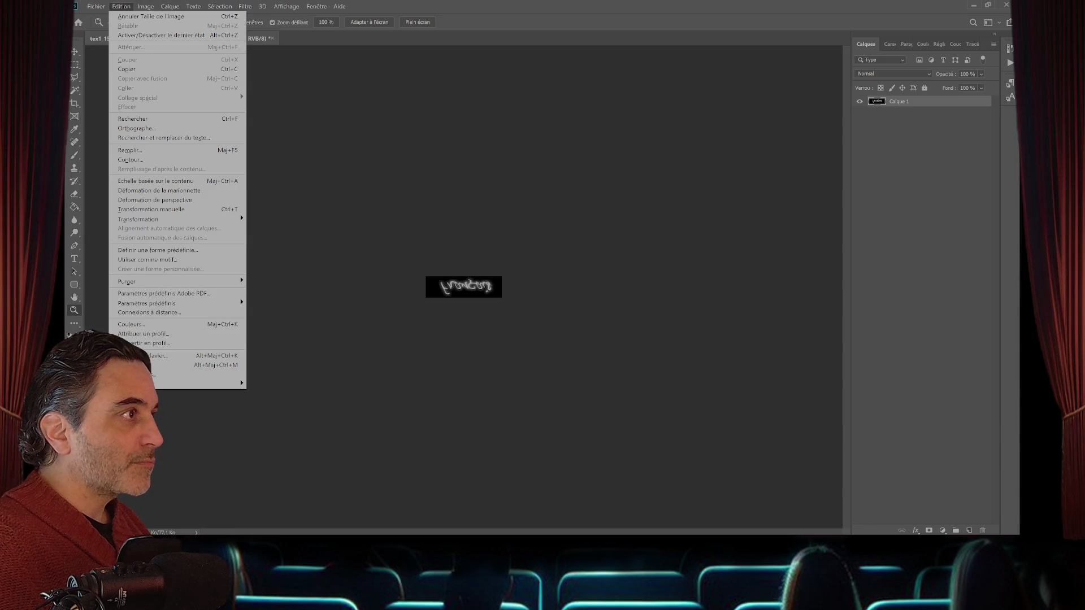
key(a)
key(Right)
key(h)
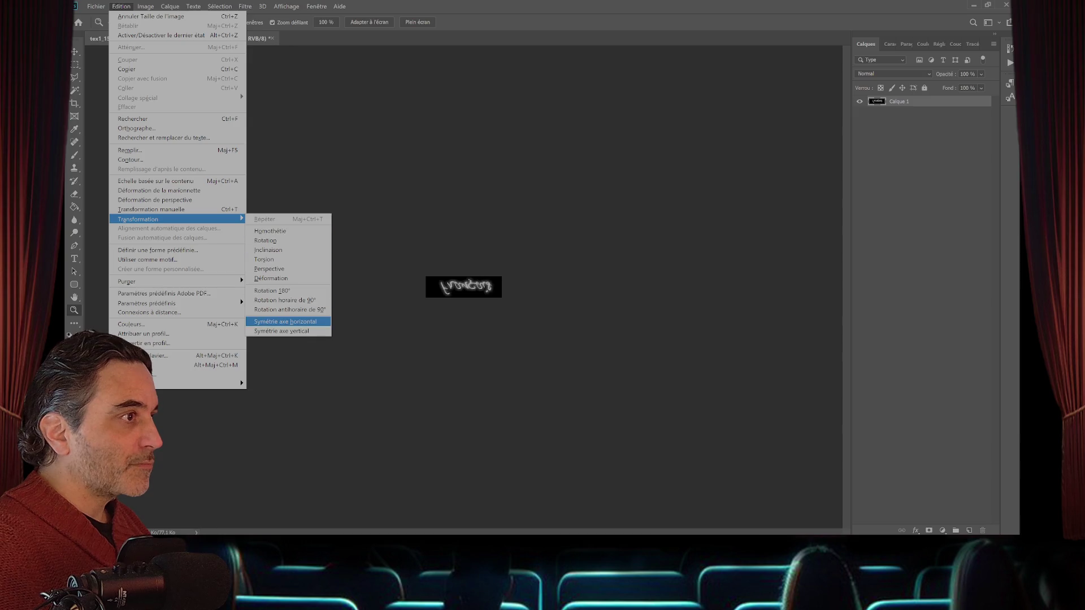
key(Return)
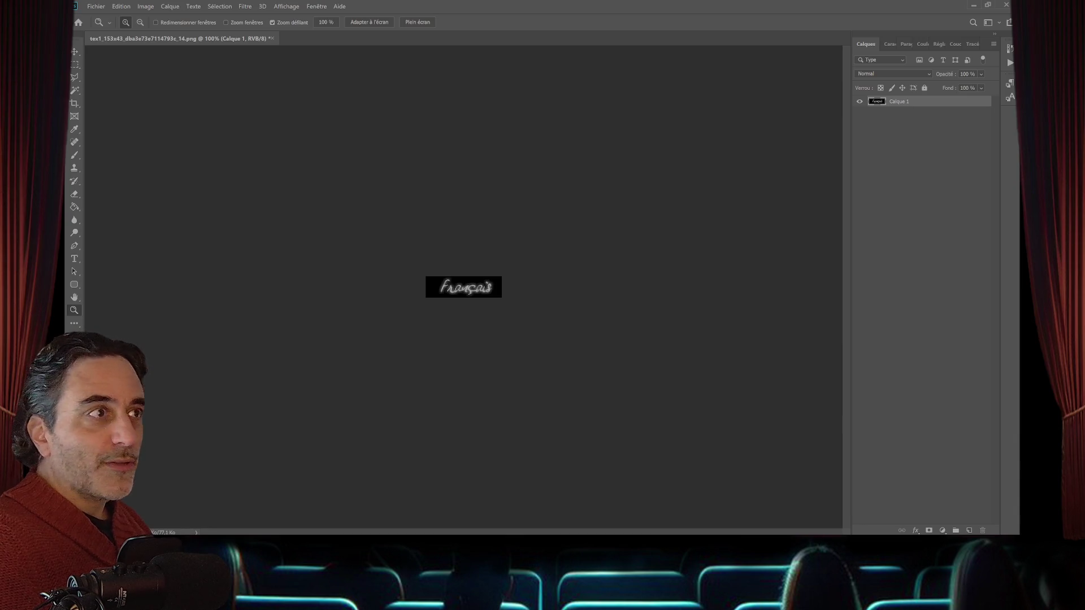
- Select the Rectangular Marquee tool and open the 850x480 language-menu texture
key(m)
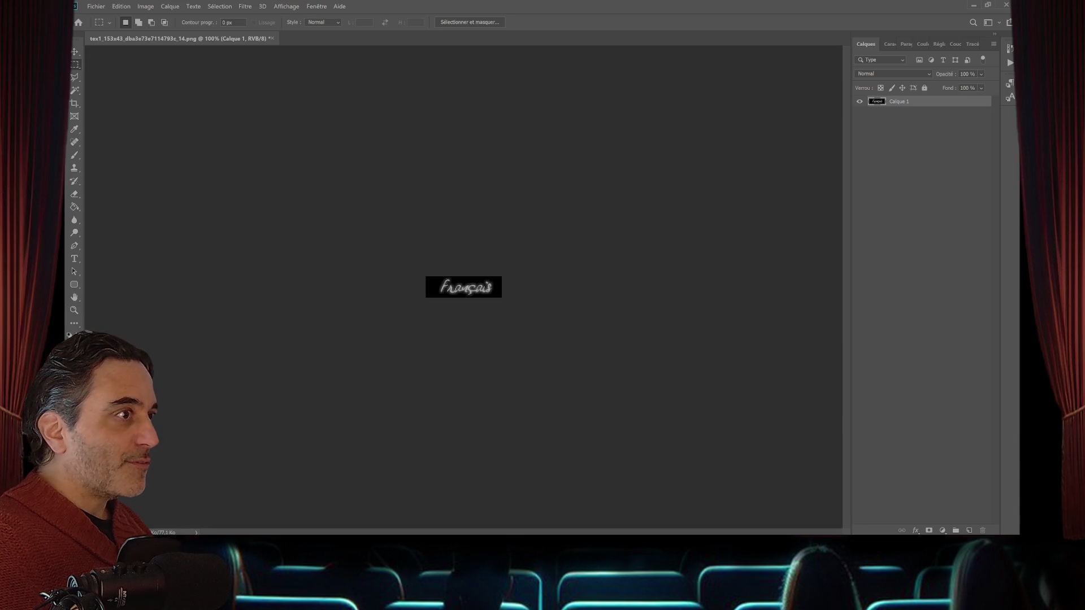
click(95, 6)
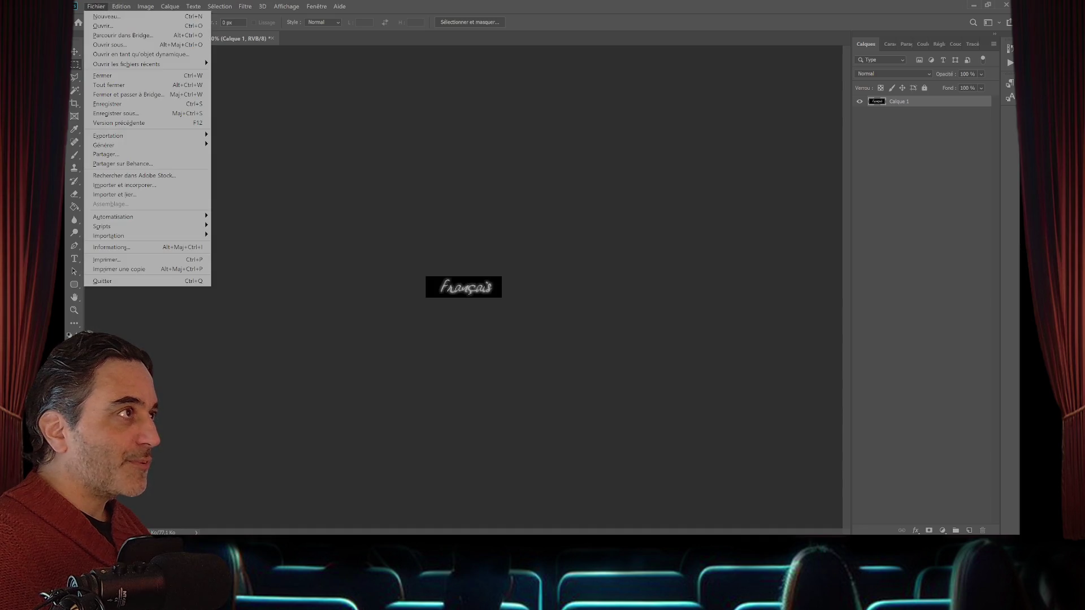
key(Escape)
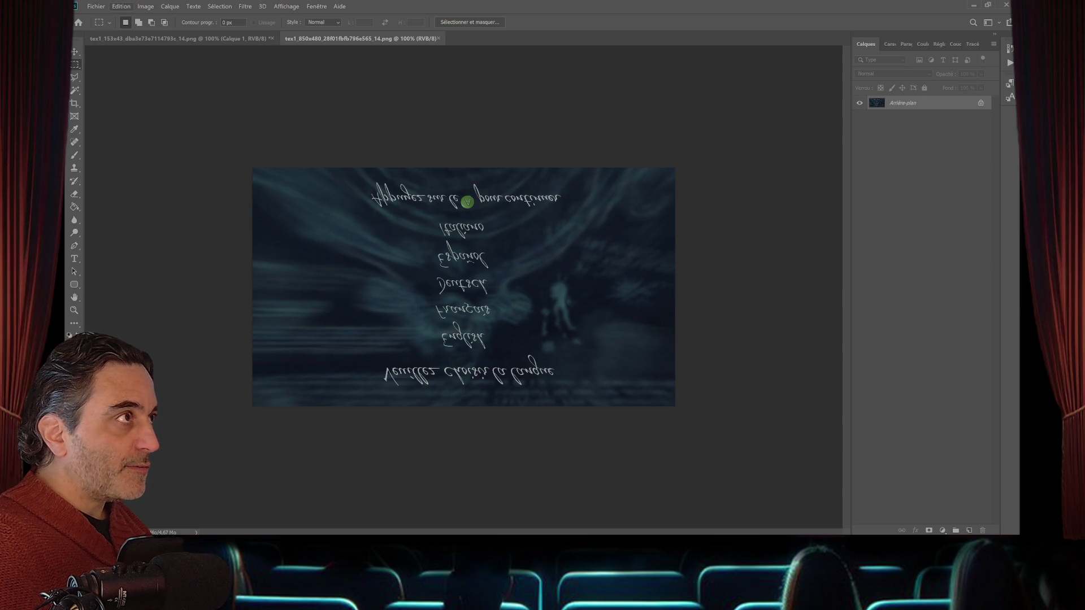
- Convert the Arrière-plan to Calque 0 and flip the language menu vertically with Symétrie axe vertical
click(121, 6)
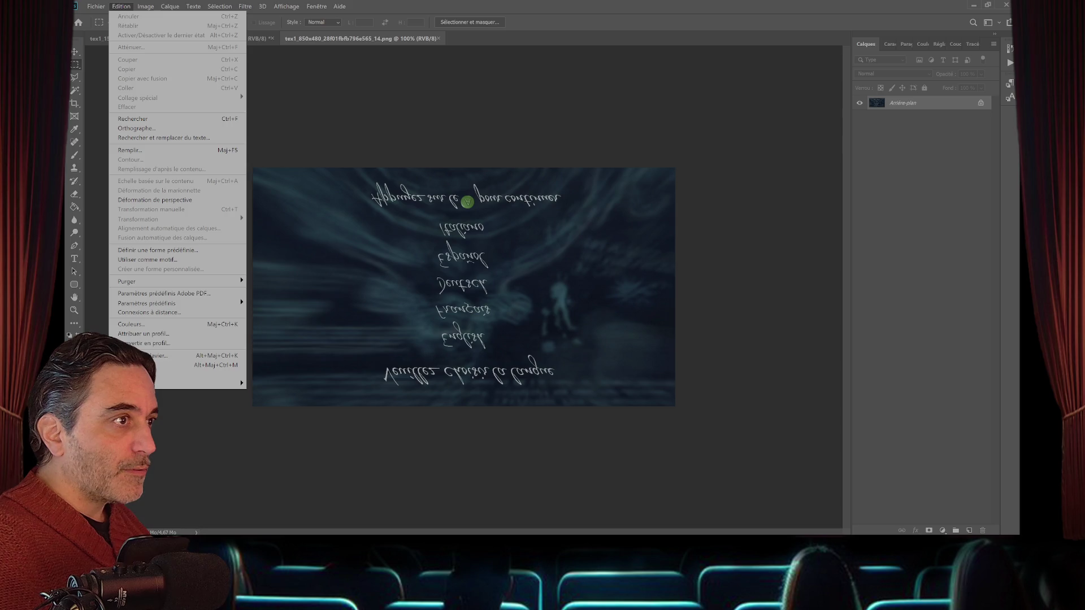
key(Escape)
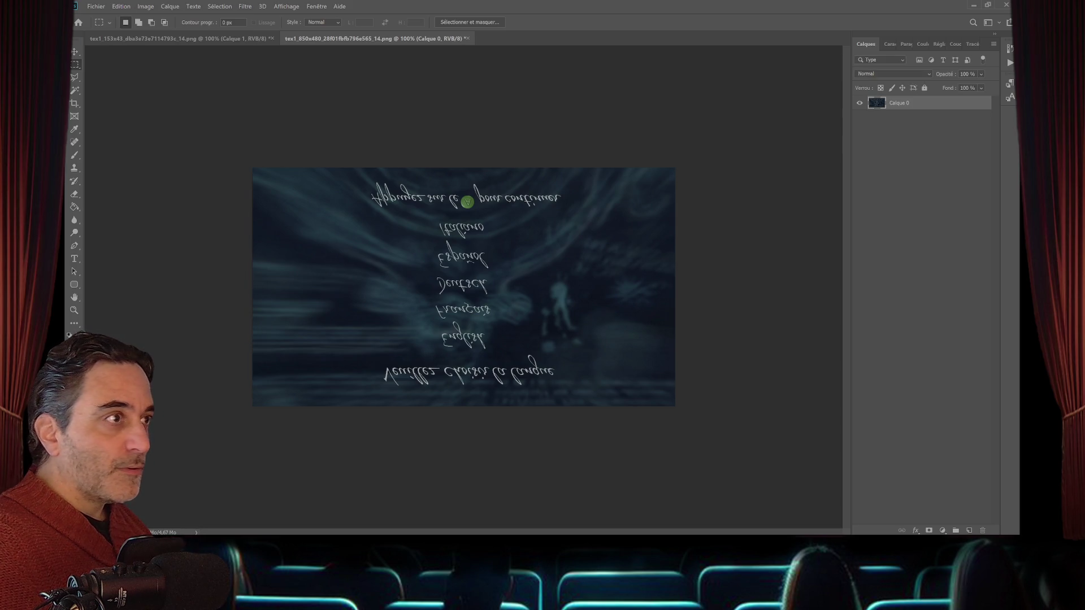
click(121, 6)
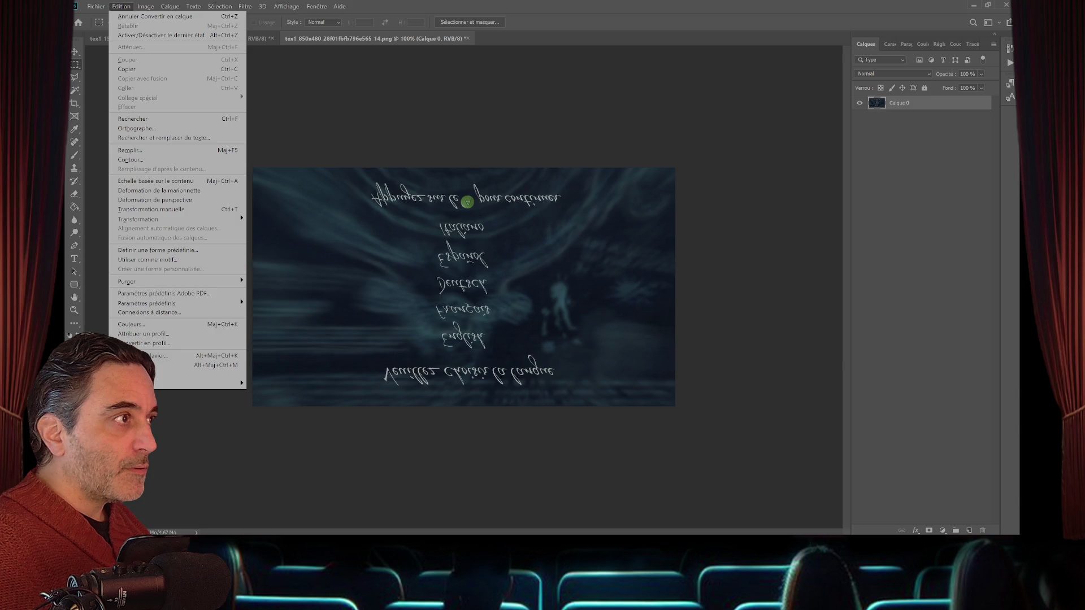
mouse_move(170, 219)
click(281, 331)
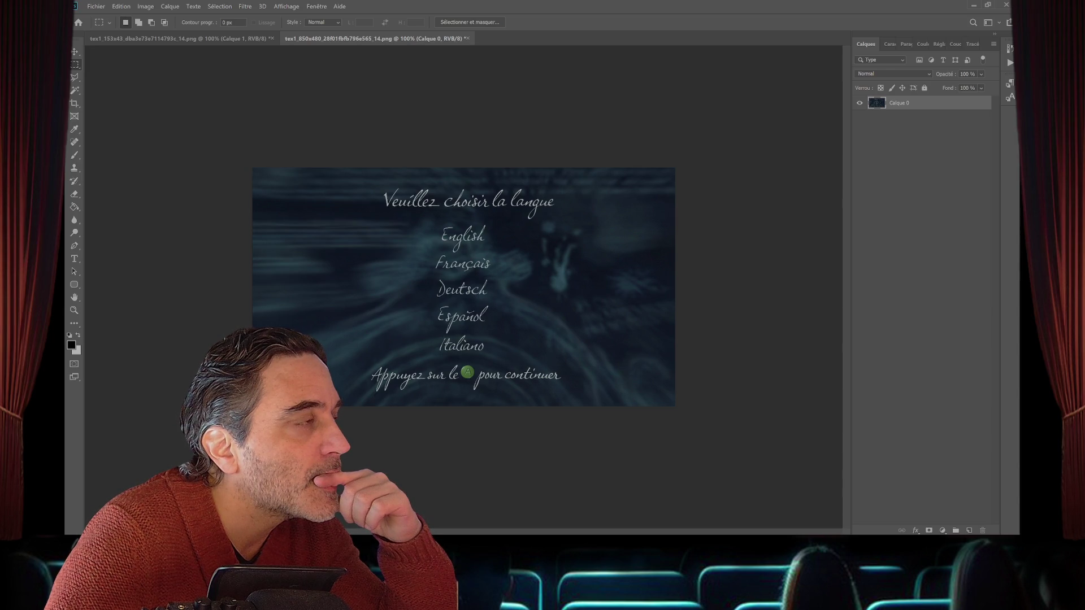
- Compare the upright language menu against the small Français texture in the other tab
key(ctrl+Tab)
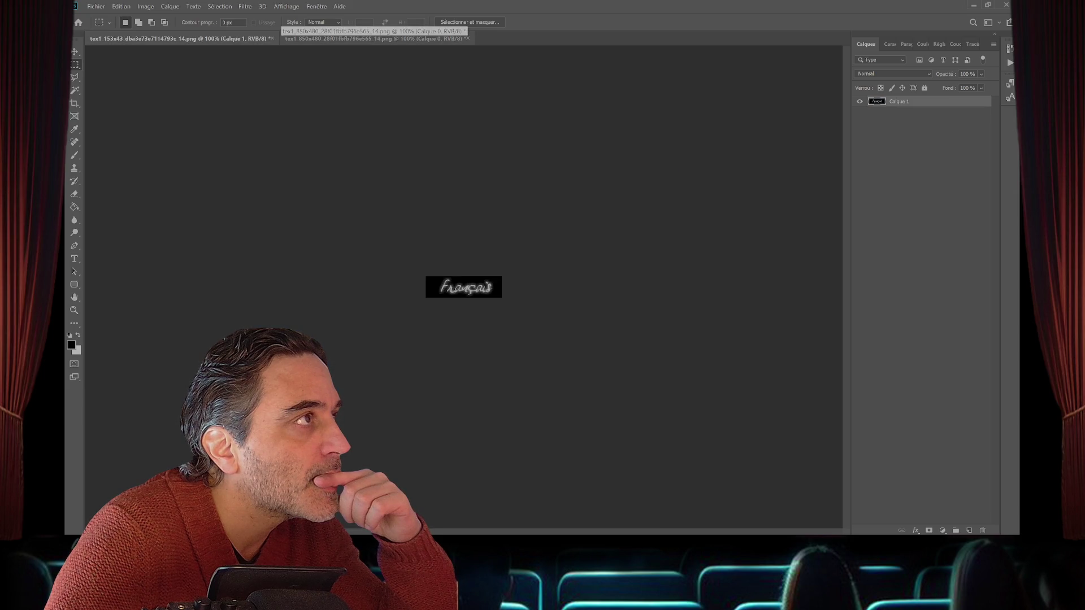
click(311, 39)
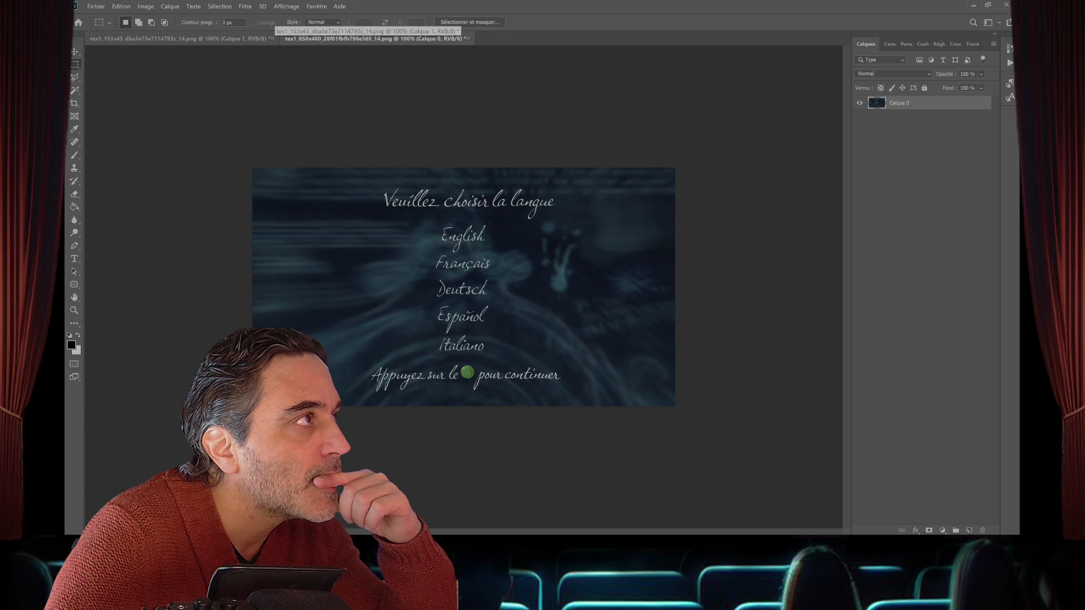
click(260, 39)
click(339, 38)
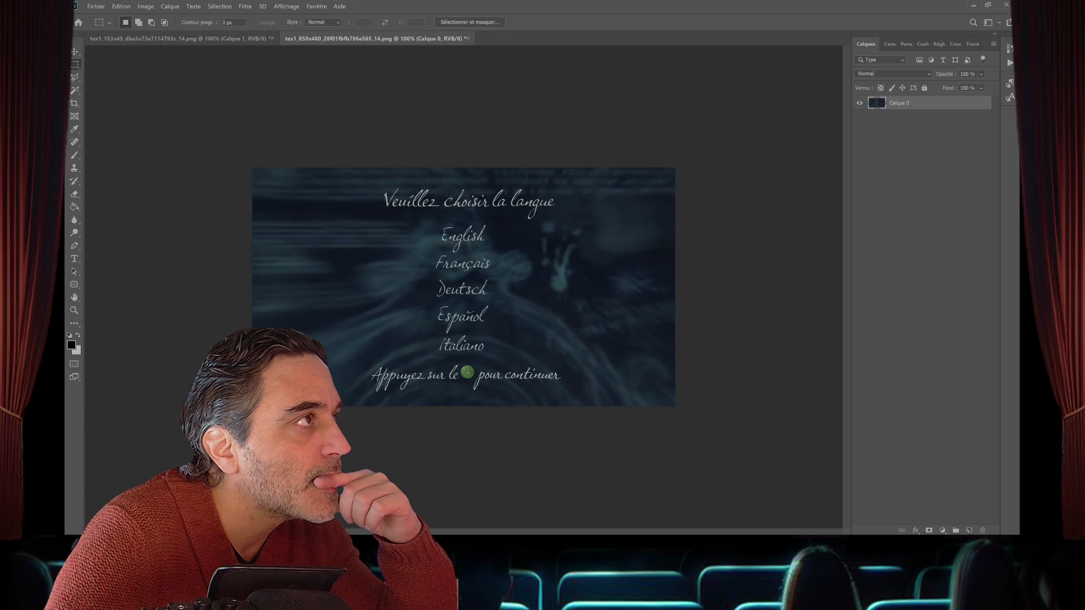
- Select 'Français' on the 850x480 menu and paste it into the 153x43 texture as a new layer
drag(420, 253, 502, 274)
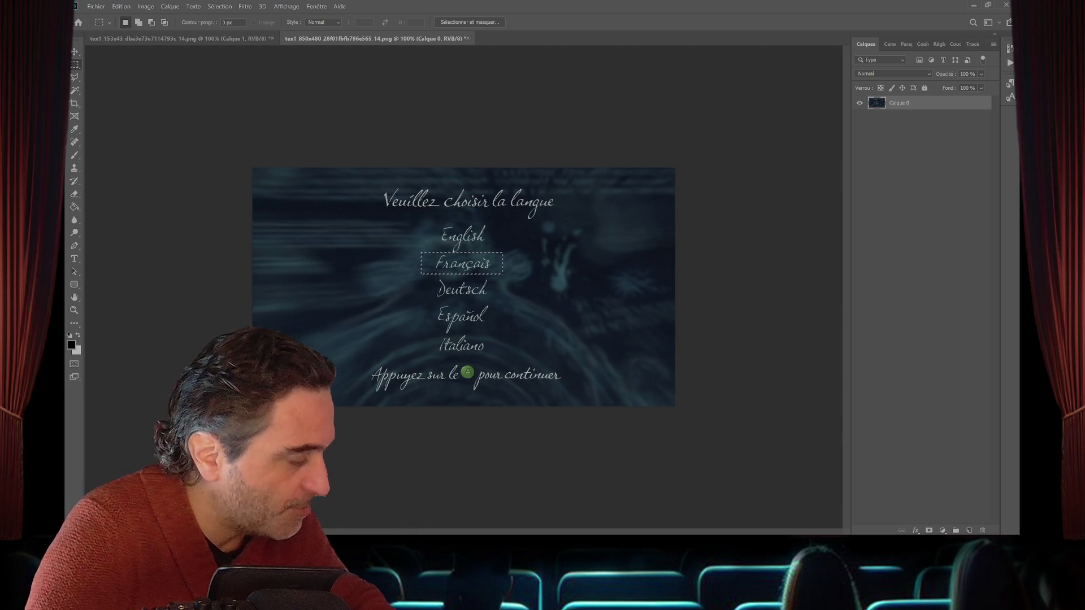
key(ctrl+Tab)
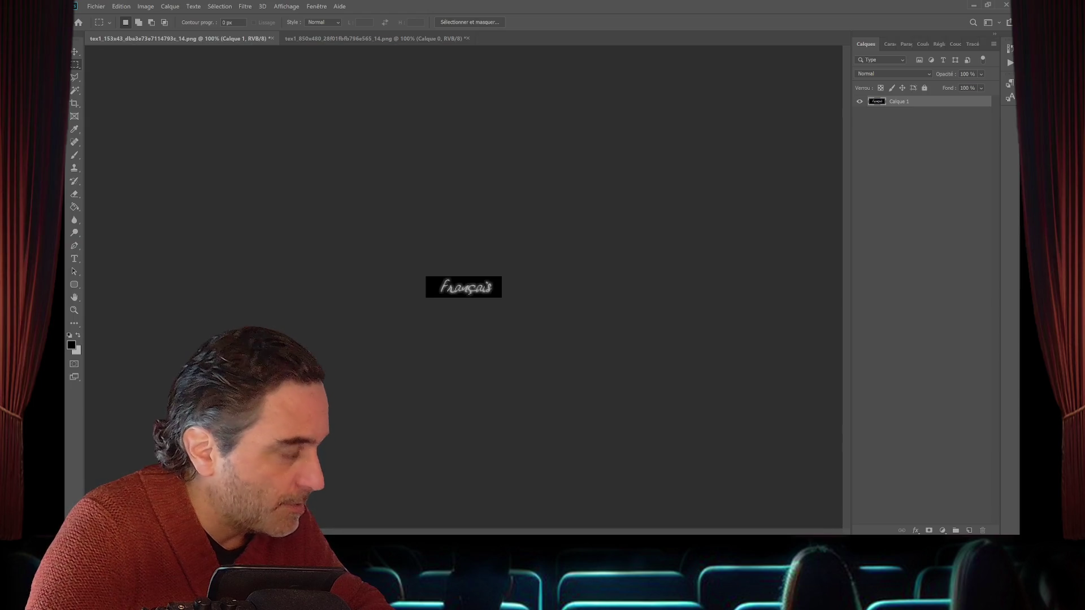
key(ctrl+v)
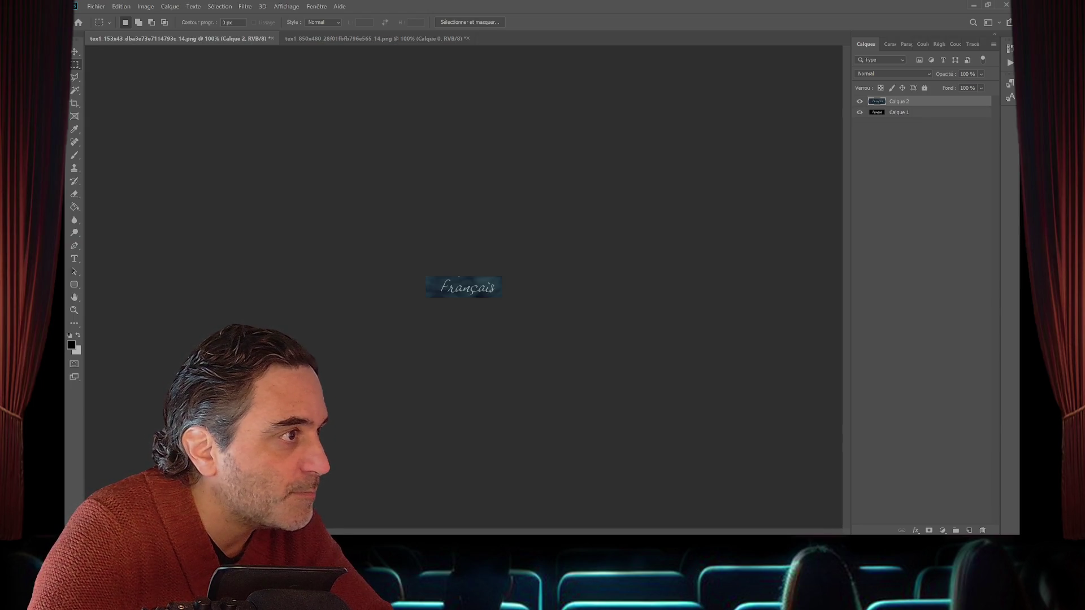